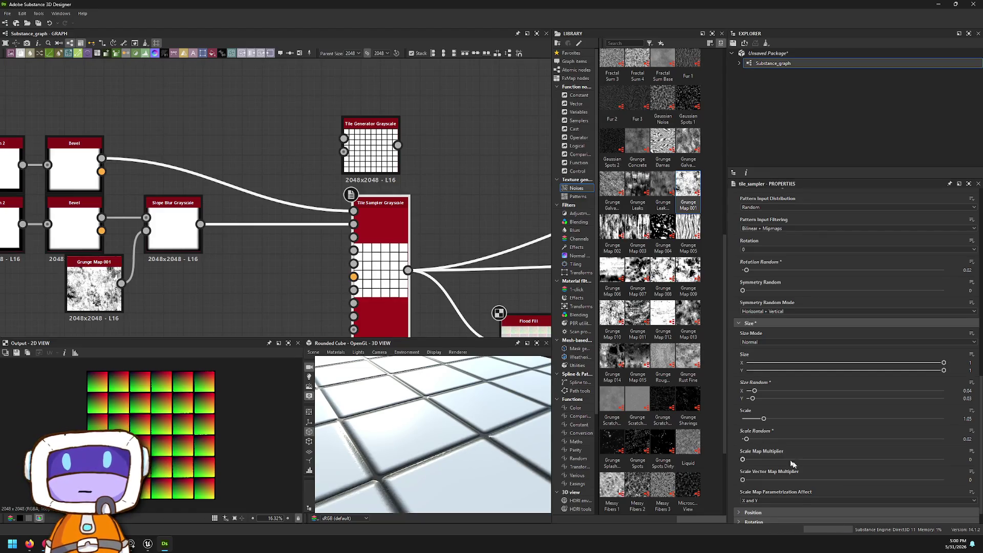
- Set the Tile Sampler's Rotation Random to 0.01, then test the base Rotation dial
scroll(782, 455, "down", 1)
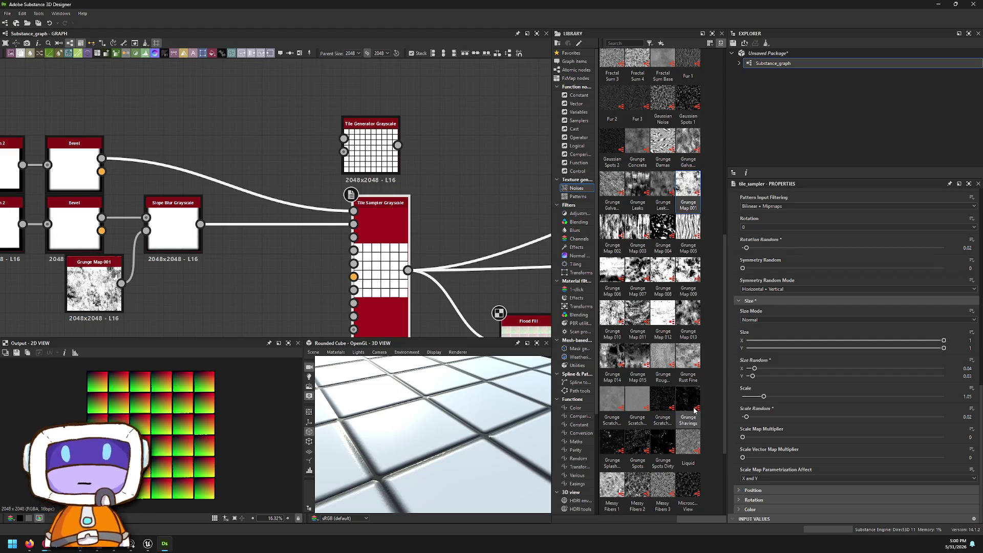
left_click(763, 499)
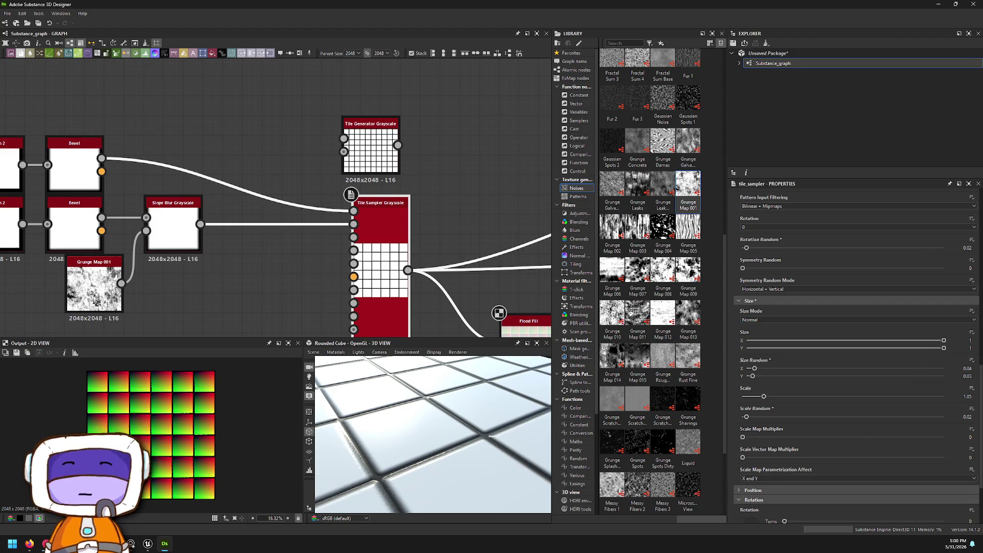
scroll(833, 394, "down", 2)
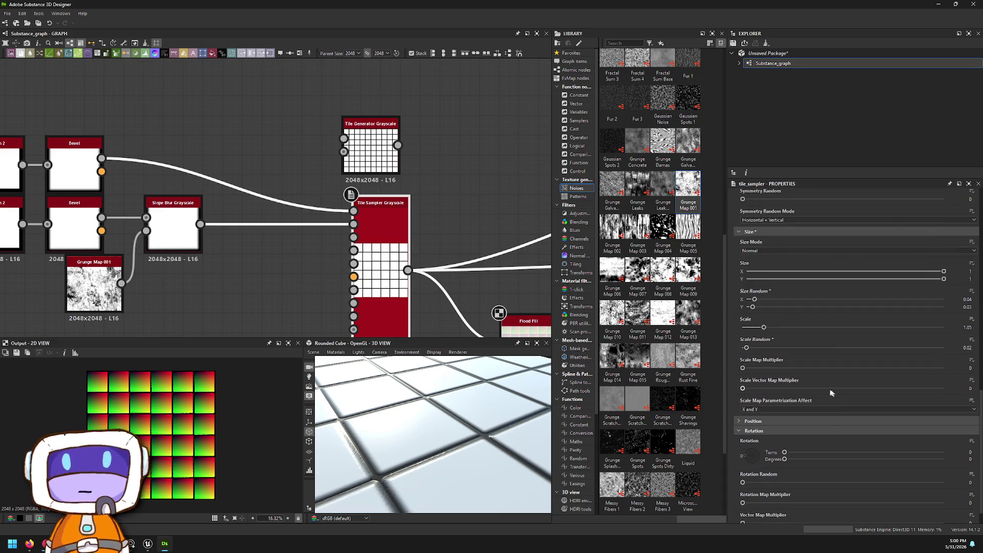
scroll(802, 377, "down", 1)
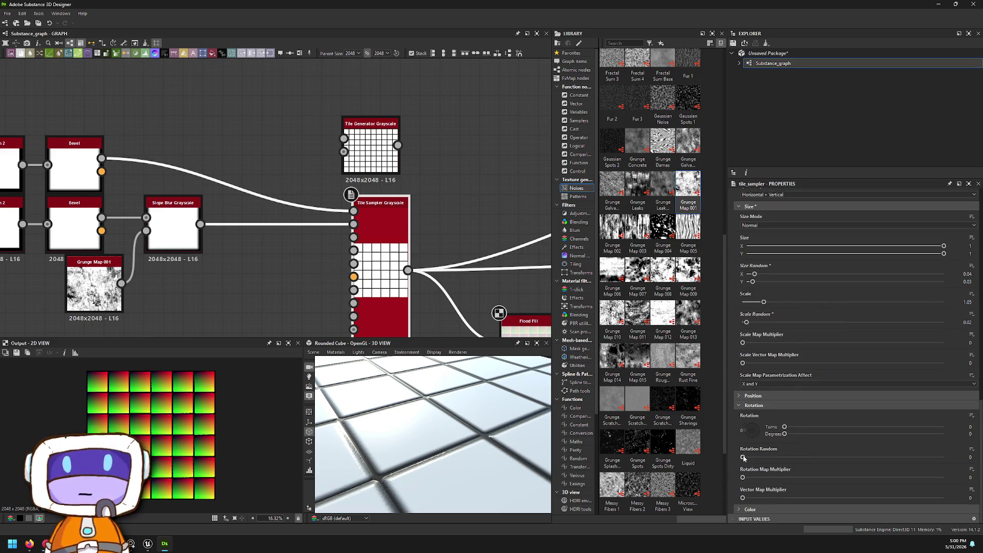
mouse_move(744, 457)
left_mouse_down()
mouse_move(878, 456)
mouse_move(721, 443)
left_mouse_up()
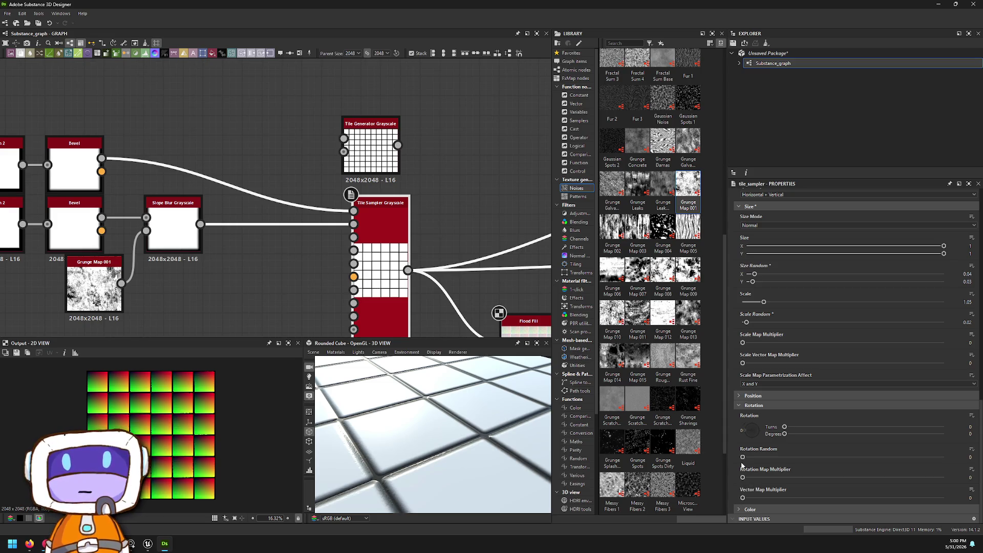
mouse_move(743, 457)
left_mouse_down()
mouse_move(799, 457)
mouse_move(744, 457)
left_mouse_up()
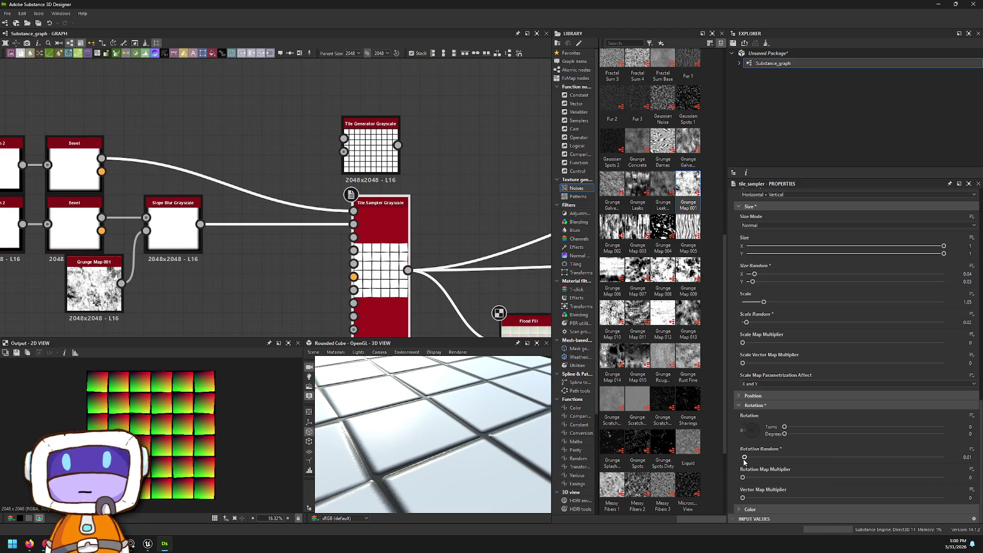
mouse_move(756, 429)
left_mouse_down()
mouse_move(768, 445)
mouse_move(627, 452)
mouse_move(889, 403)
left_mouse_up()
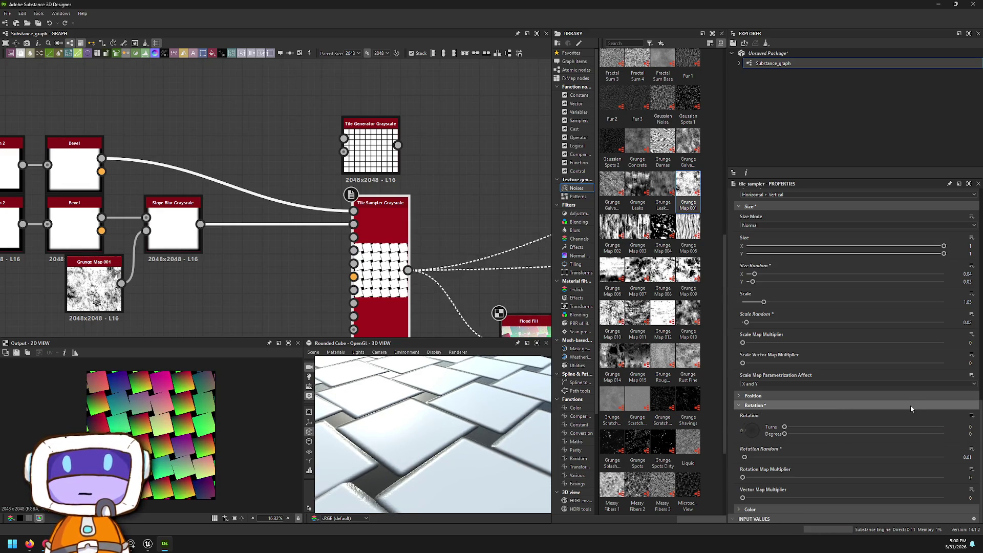
- Undo the base rotation back to 0 and try 0.42 pattern rotation randomness
key("ctrl+z")
scroll(164, 388, "up", 8)
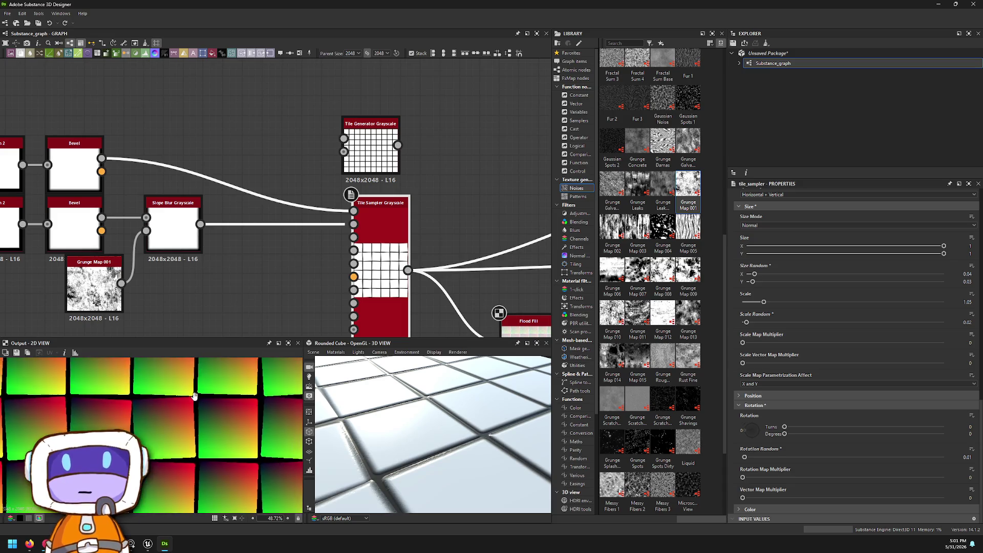
scroll(202, 427, "down", 3)
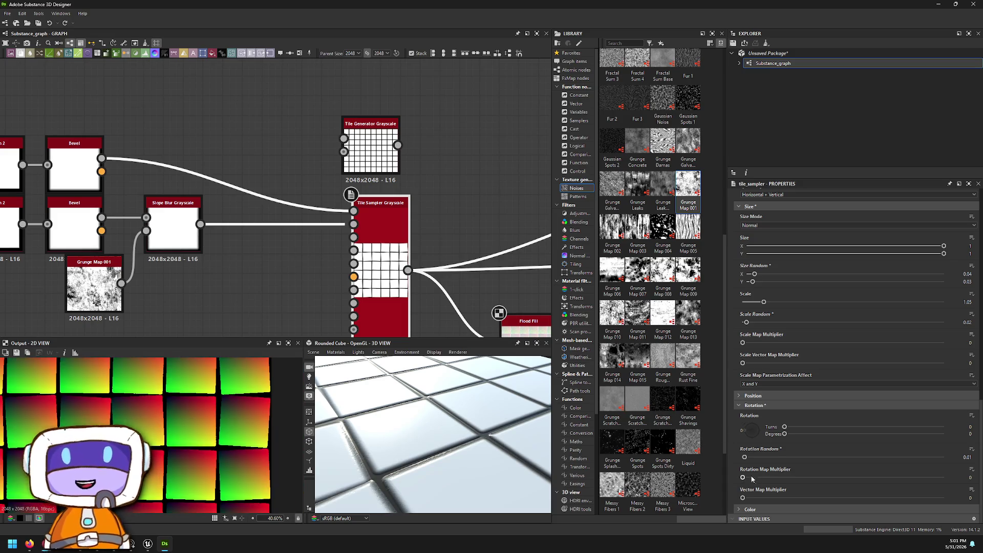
scroll(751, 388, "up", 3)
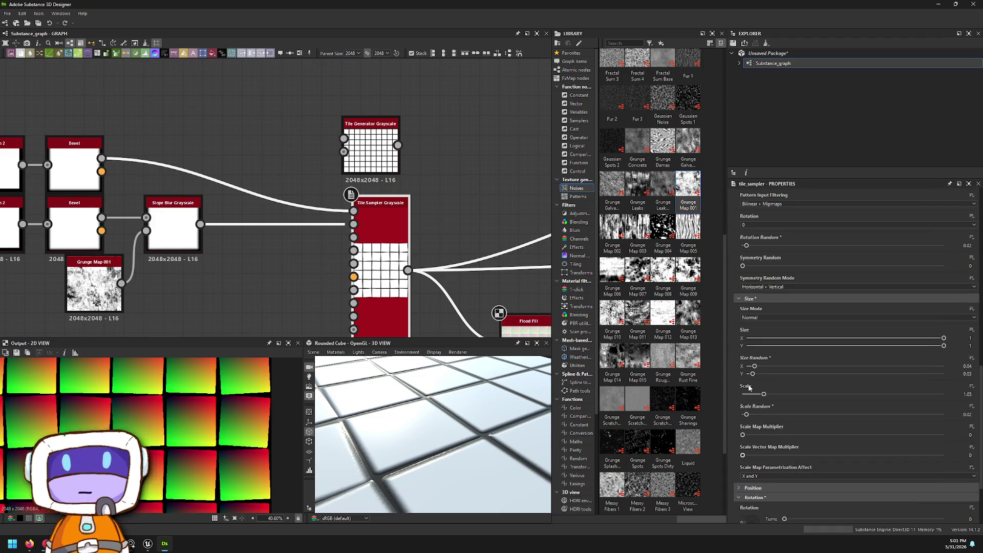
scroll(736, 414, "up", 4)
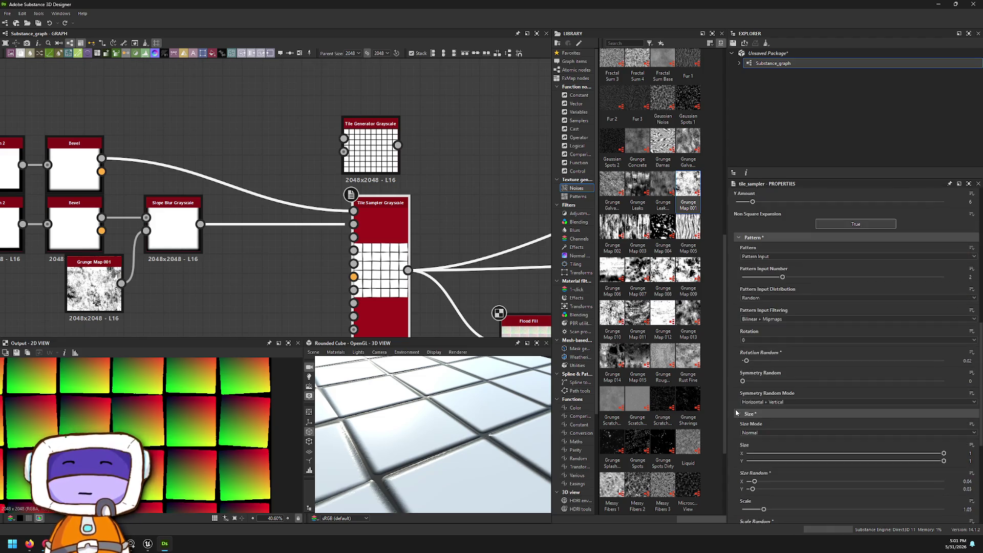
mouse_move(747, 360)
left_mouse_down()
mouse_move(736, 365)
mouse_move(942, 361)
mouse_move(742, 352)
left_mouse_up()
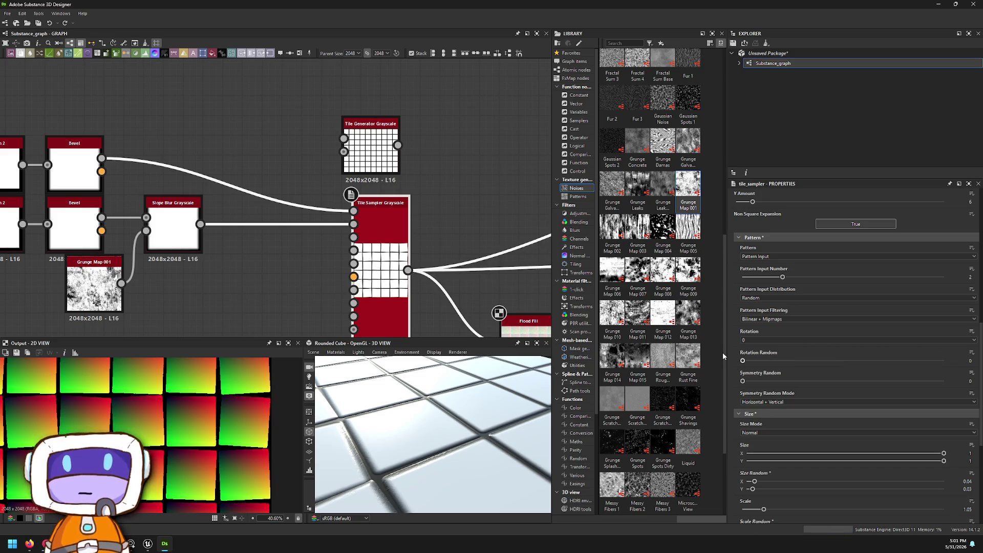
- After testing the maximum, settle tile Rotation Random at 0.001
scroll(742, 336, "down", 7)
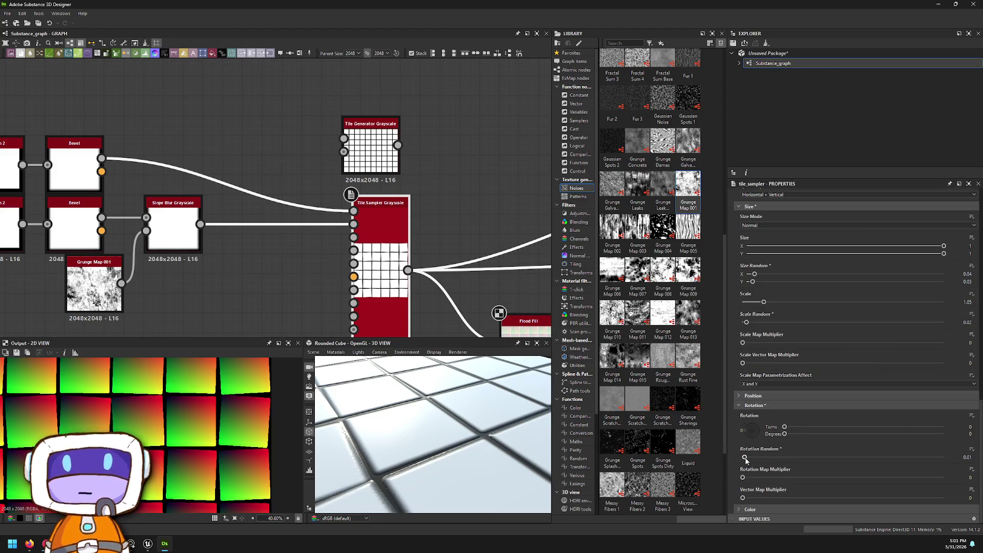
mouse_move(747, 459)
left_mouse_down()
mouse_move(972, 452)
mouse_move(745, 457)
left_mouse_up()
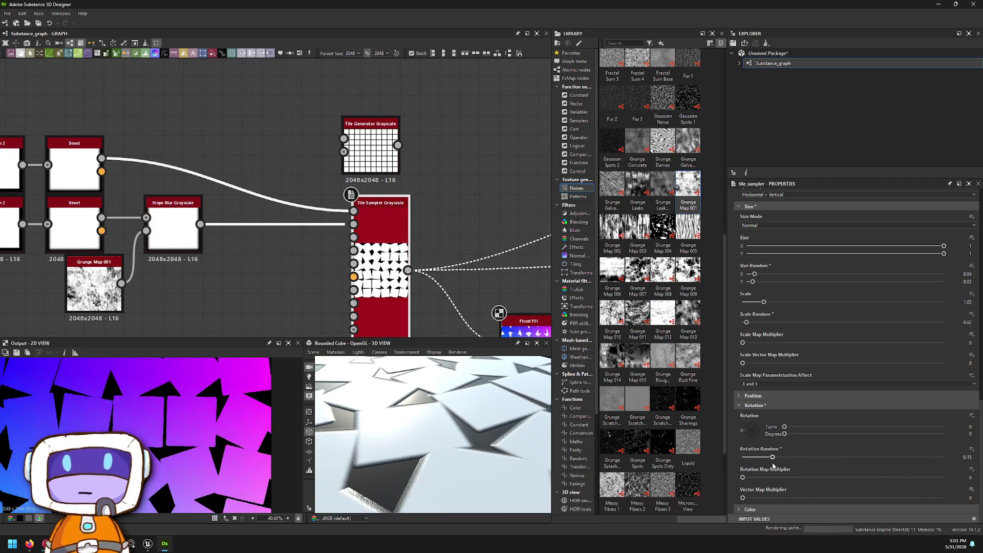
scroll(534, 445, "down", 3)
type("0.001")
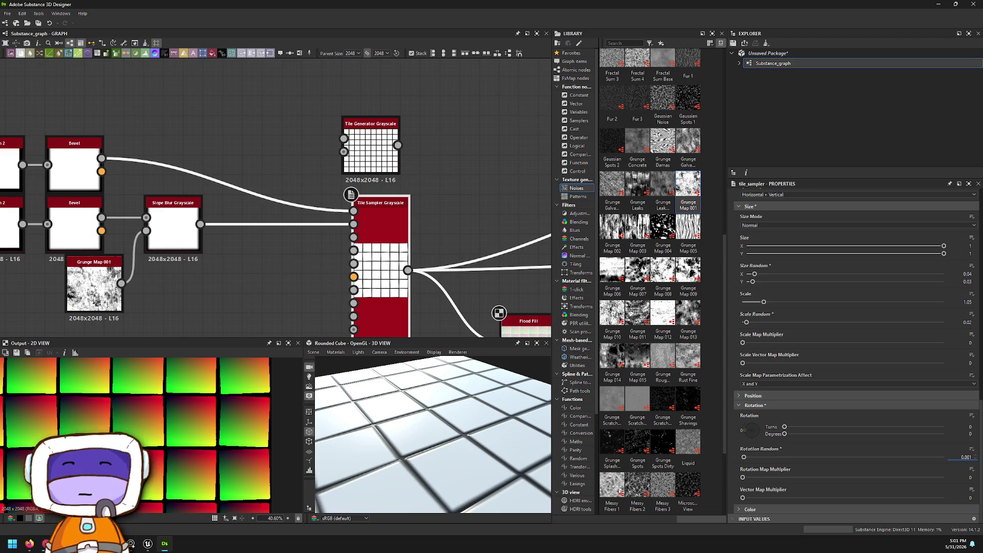
key("Return")
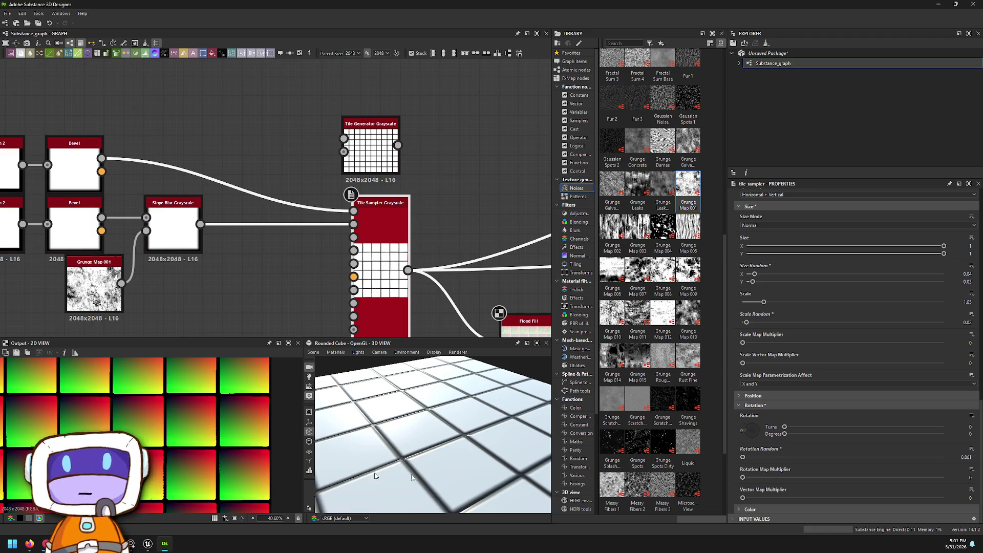
mouse_move(451, 335)
middle_mouse_down()
mouse_move(237, 251)
mouse_move(190, 251)
middle_mouse_up()
- Add a Flood Fill to Random Grayscale node off the Flood Fill via the 'flood' search
mouse_move(301, 251)
left_mouse_down()
mouse_move(242, 232)
mouse_move(261, 225)
left_mouse_up()
type("flood")
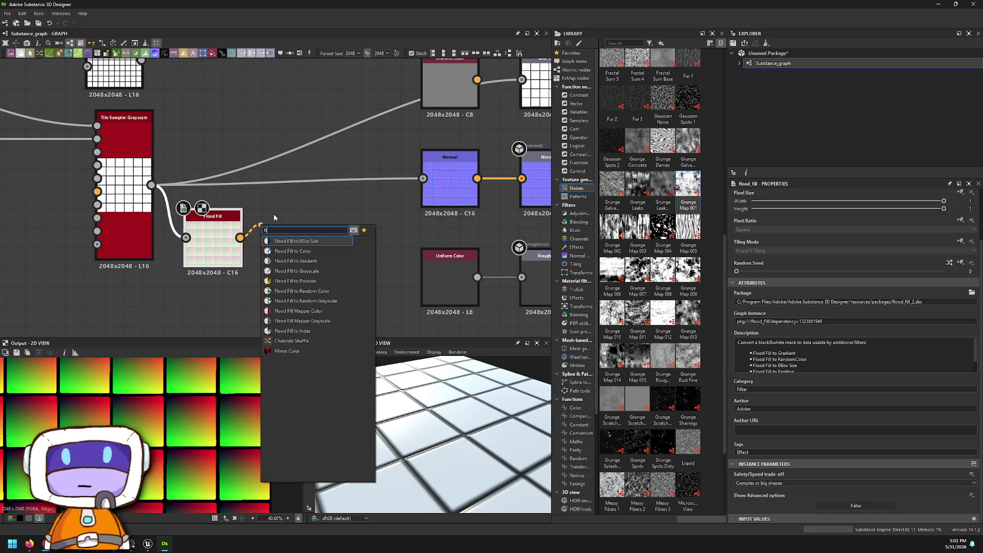
key("Down")
key("Down")
key("Down")
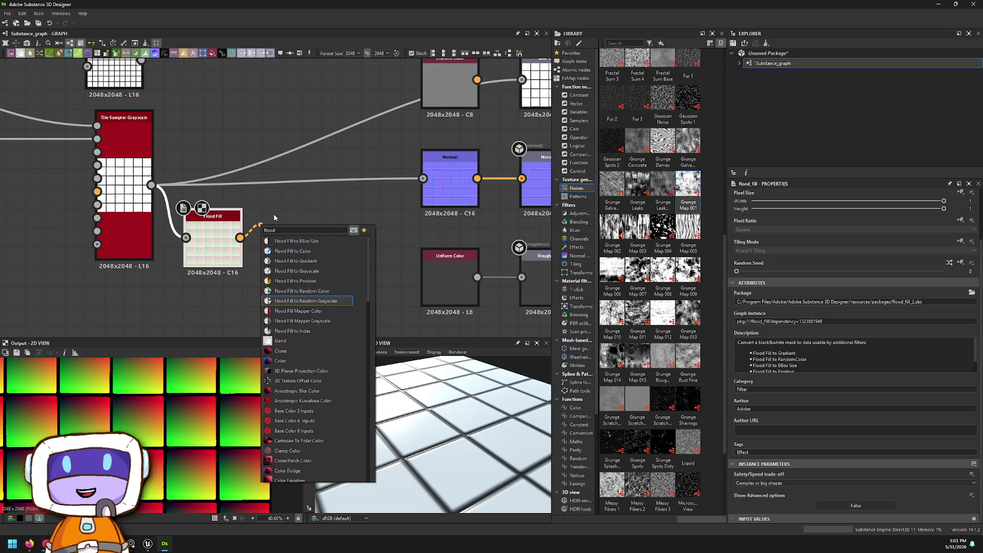
key("Return")
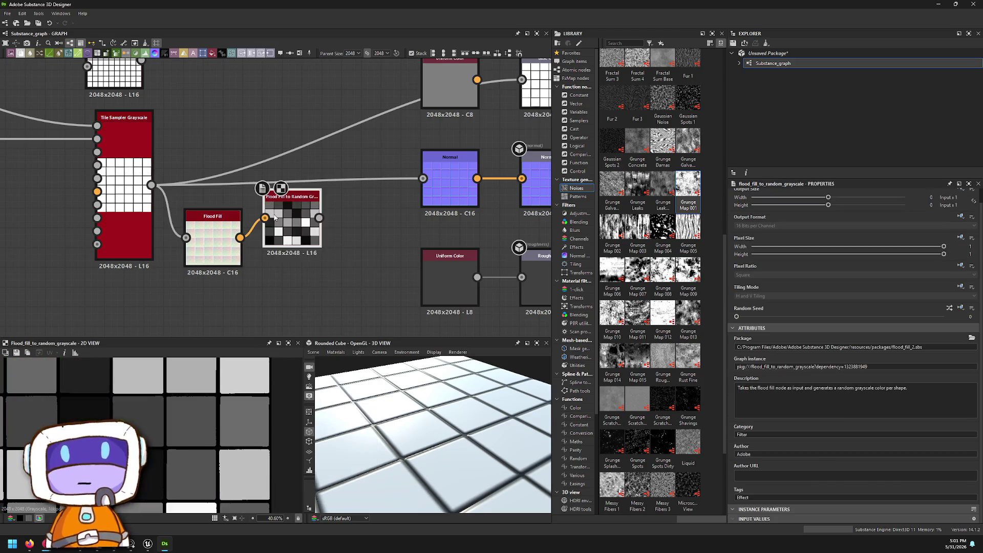
- Rearrange the Flood Fill to Random Grayscale and Flood Fill nodes in the graph
scroll(275, 217, "up", 1)
scroll(171, 463, "down", 6)
scroll(170, 464, "up", 5)
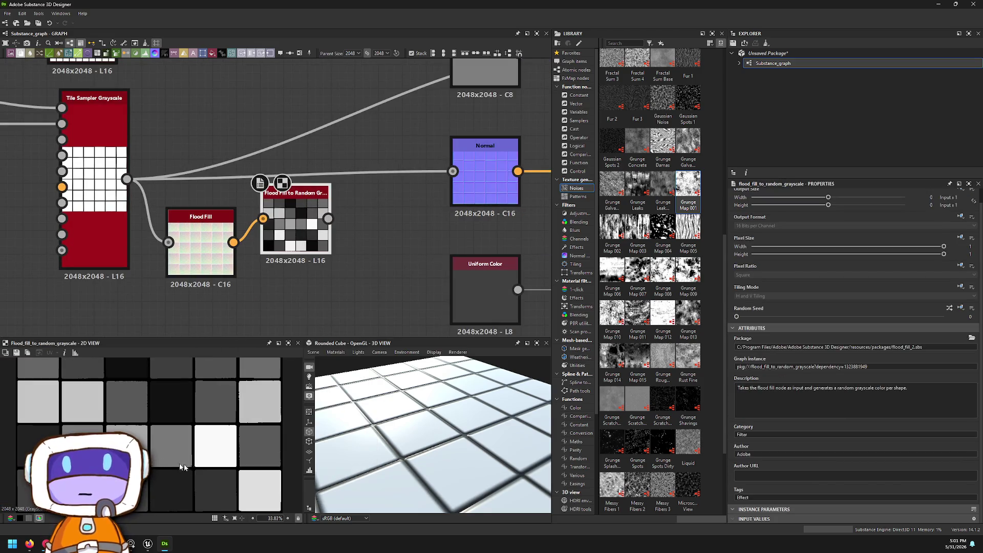
mouse_move(297, 235)
left_mouse_down()
mouse_move(373, 278)
mouse_move(249, 118)
left_mouse_up()
mouse_move(337, 246)
middle_mouse_down()
mouse_move(311, 243)
mouse_move(343, 248)
middle_mouse_up()
left_click_drag(222, 239, 270, 251)
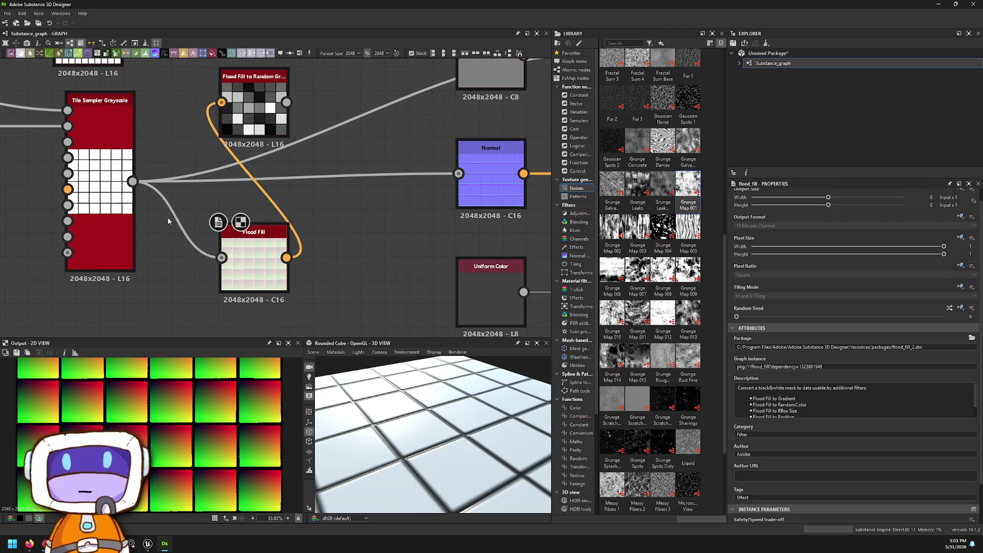
mouse_move(132, 182)
left_mouse_down()
mouse_move(176, 222)
mouse_move(172, 273)
left_mouse_up()
- Add a Levels node between Tile Sampler and Flood Fill and tune it into a crisp tile grid
type("level")
key("Return")
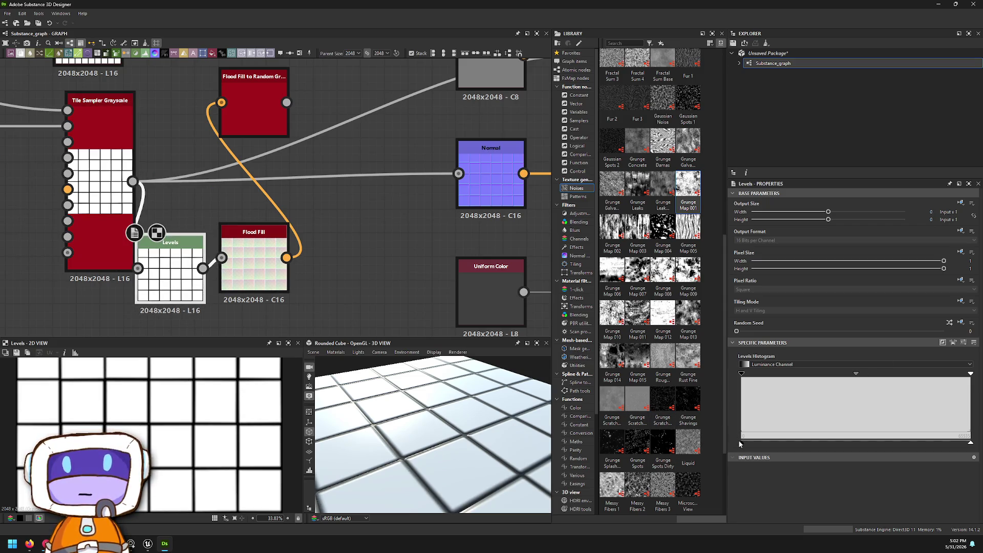
mouse_move(742, 444)
left_mouse_down()
mouse_move(898, 441)
mouse_move(743, 441)
left_mouse_up()
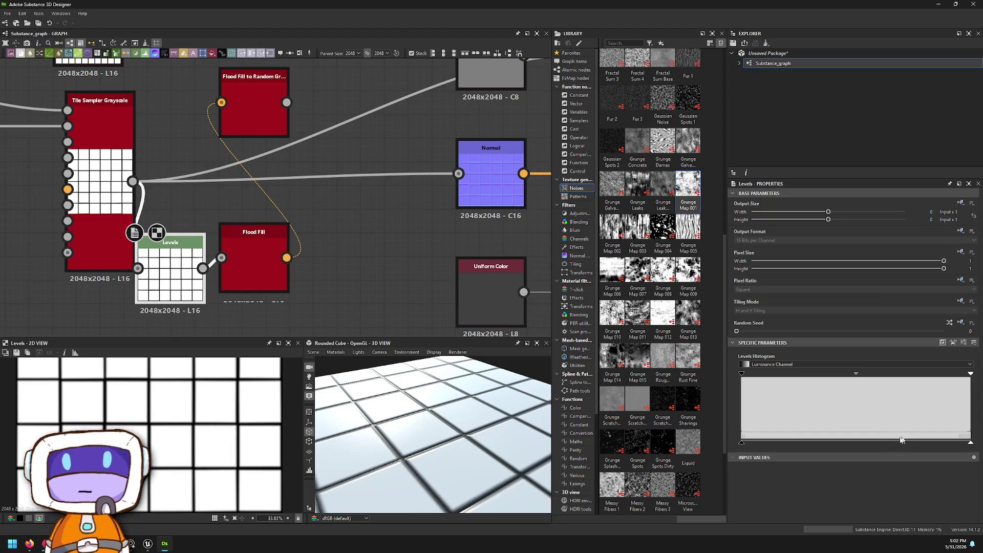
mouse_move(971, 442)
left_mouse_down()
mouse_move(869, 444)
mouse_move(971, 442)
left_mouse_up()
mouse_move(856, 374)
left_mouse_down()
mouse_move(793, 368)
mouse_move(821, 373)
left_mouse_up()
left_click(266, 129)
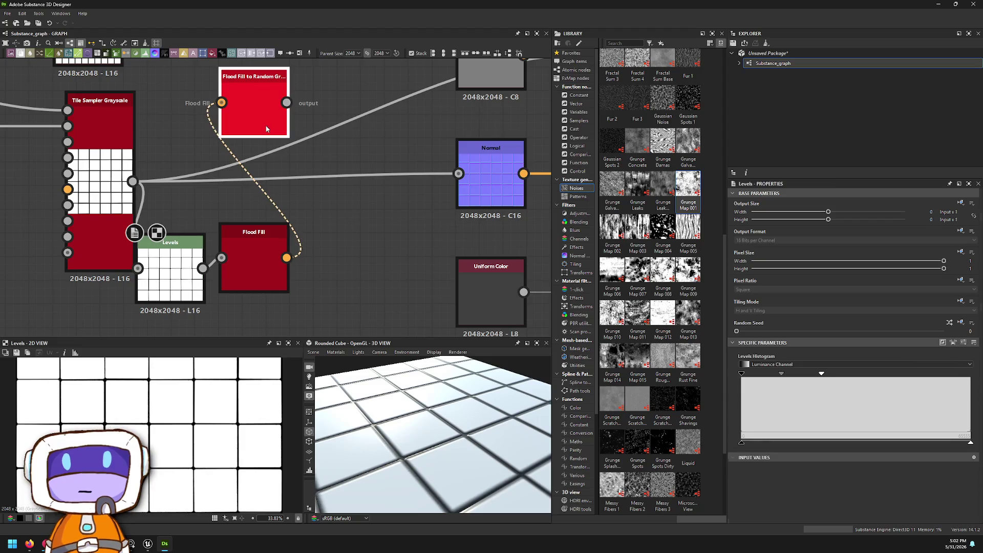
- Wire Flood Fill to Random Grayscale after Flood Fill and compare its preview with the Tile Sampler
double_click(267, 129)
mouse_move(266, 129)
left_mouse_down()
mouse_move(329, 303)
mouse_move(348, 296)
left_mouse_up()
left_click(86, 185)
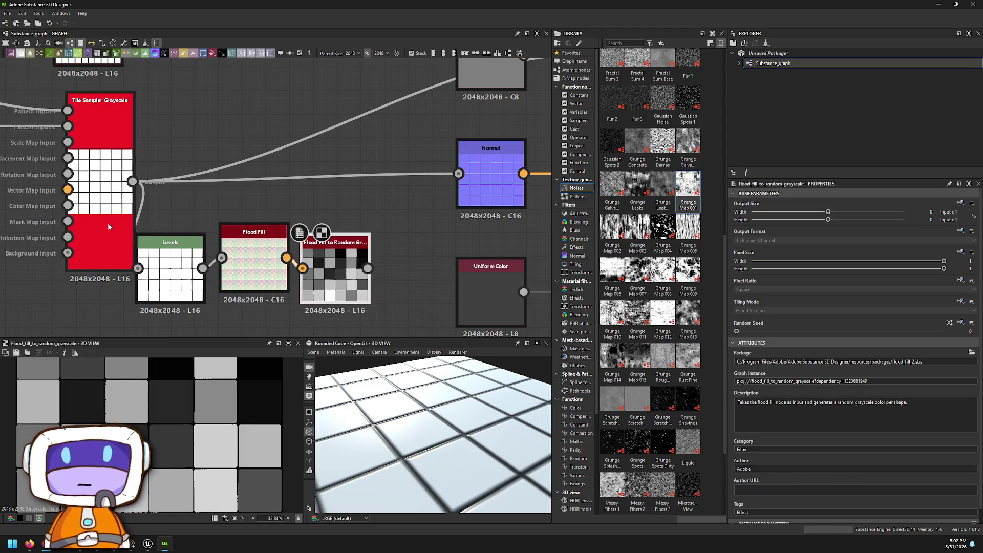
left_click(352, 275)
scroll(225, 441, "up", 8)
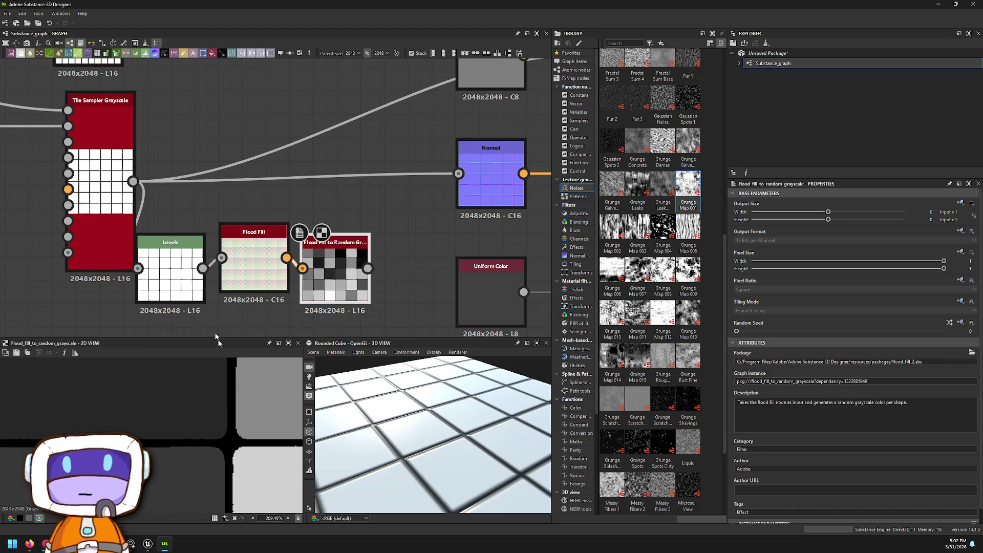
left_click(97, 169)
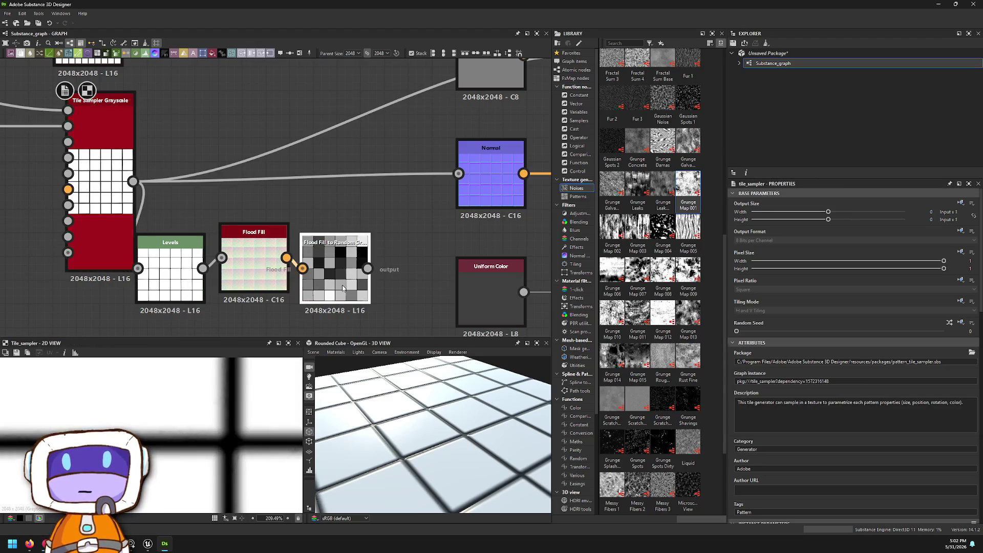
left_click(344, 288)
left_click(99, 122)
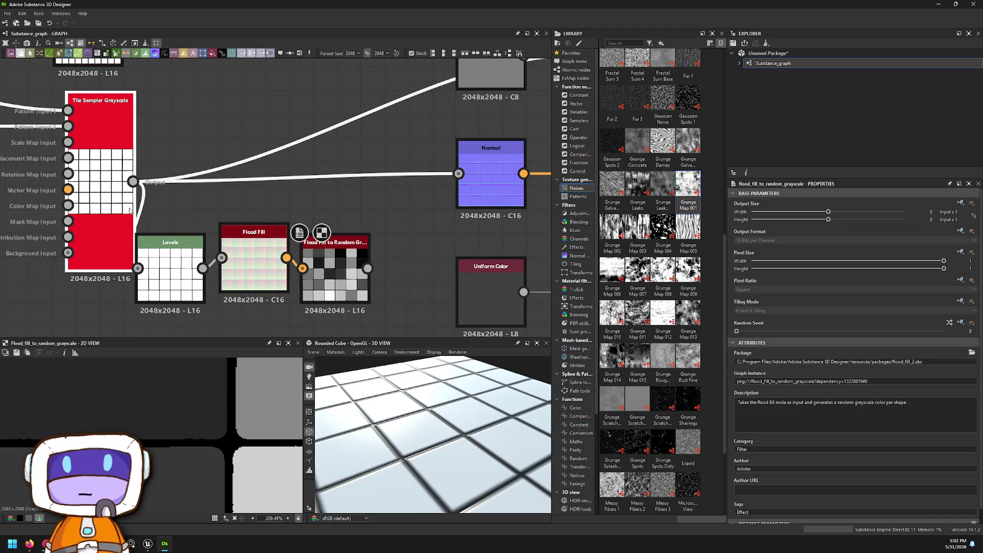
left_click(349, 292)
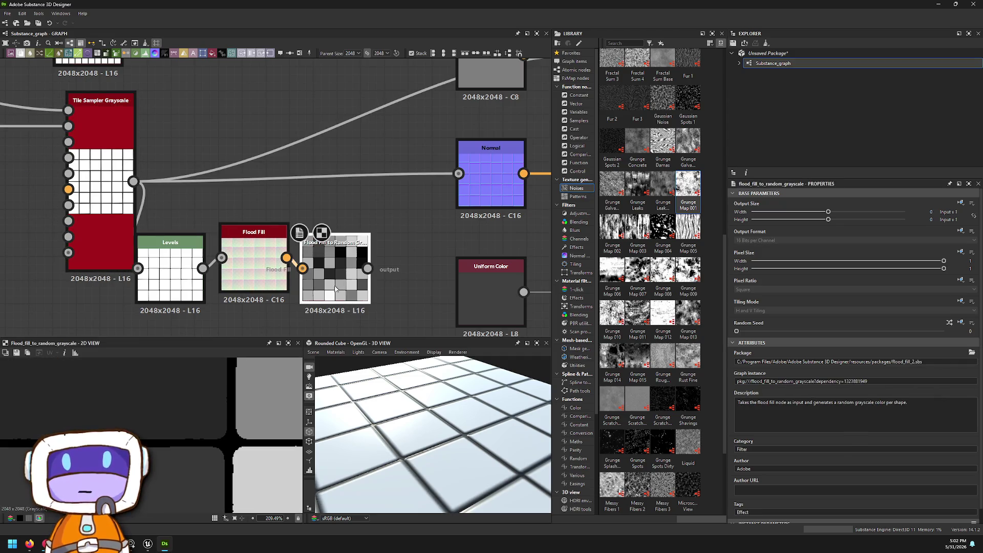
left_click_drag(274, 103, 273, 104)
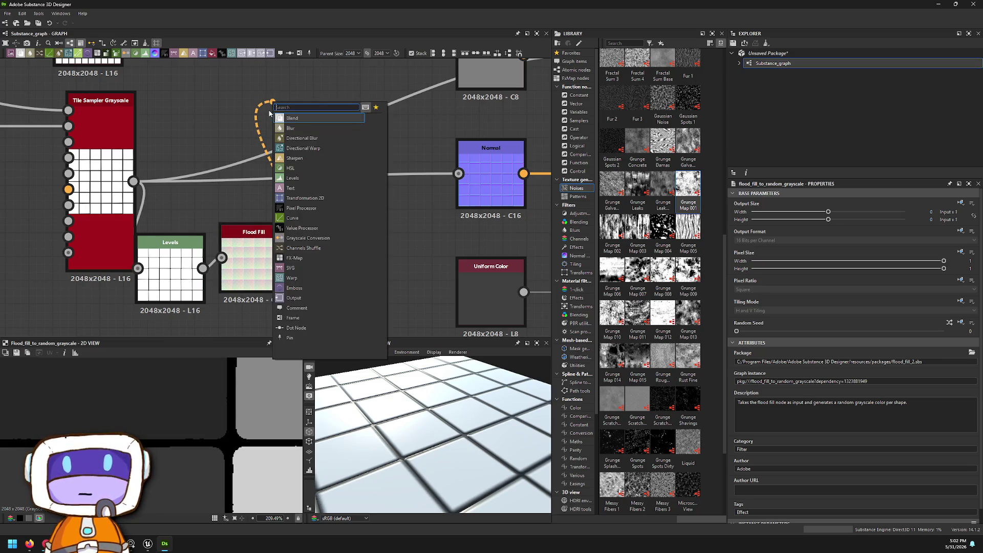
- Add a Flood Fill to Gradient node after the Flood Fill via the 'flood' search
type("flood")
key("Down")
key("Down")
key("Down")
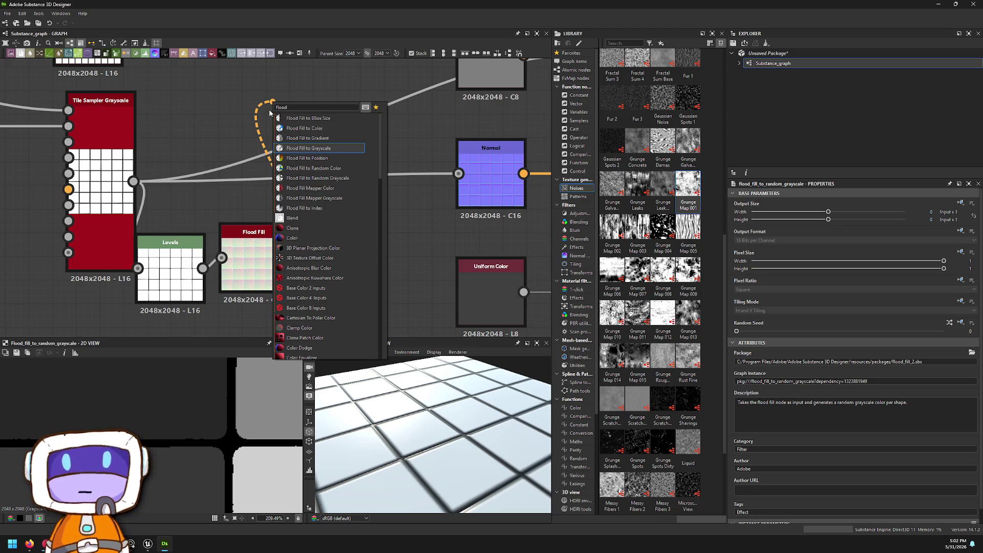
key("Up")
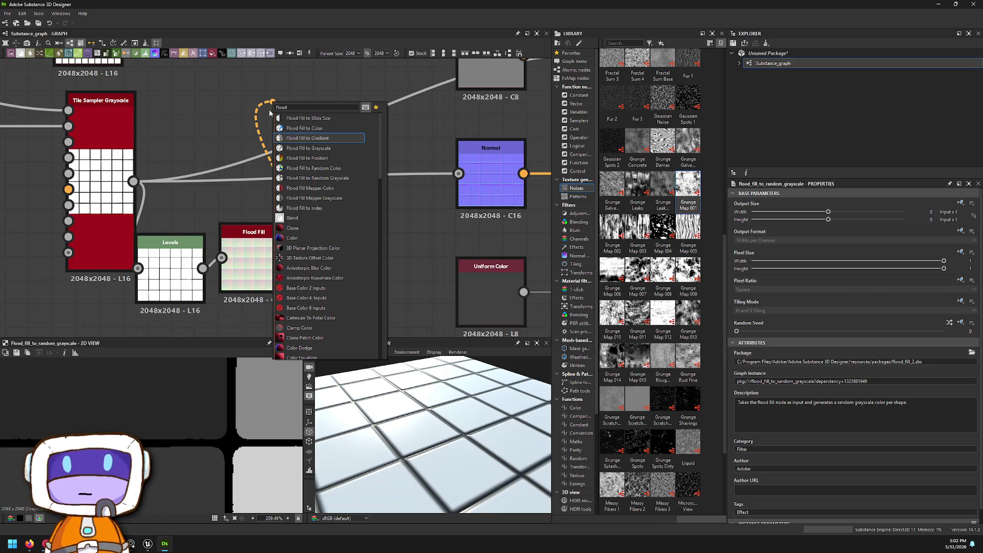
key("Down")
key("Down")
key("Down")
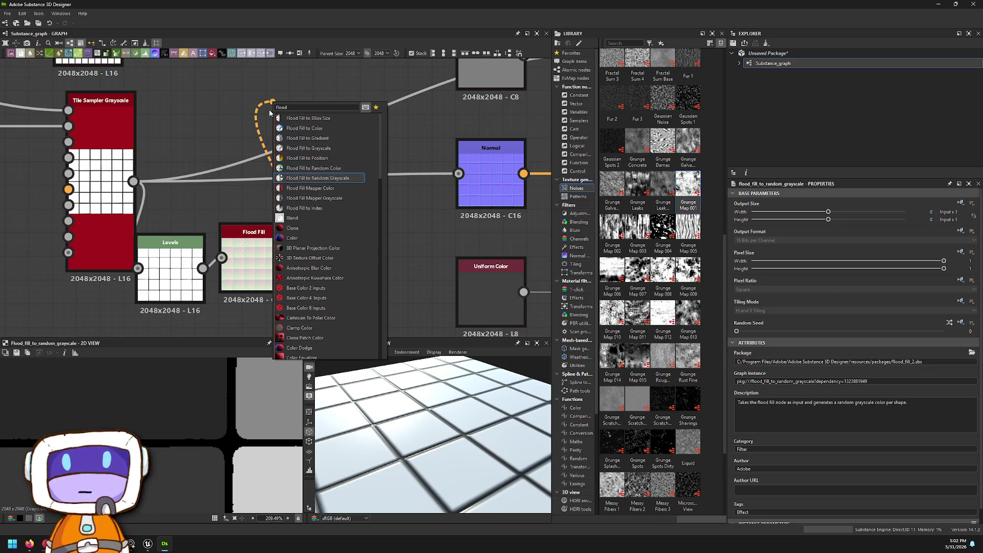
key("Up")
key("Up")
key("Up")
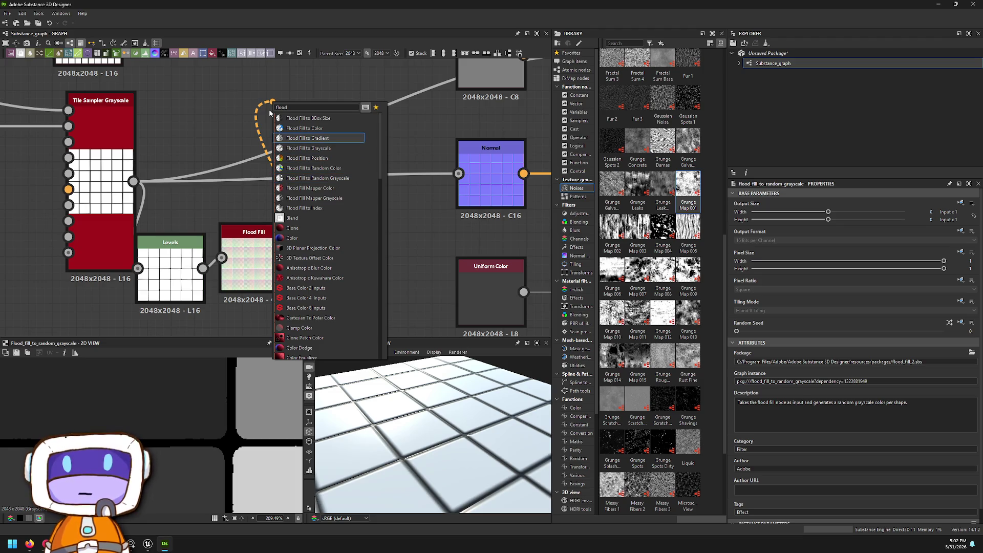
key("Return")
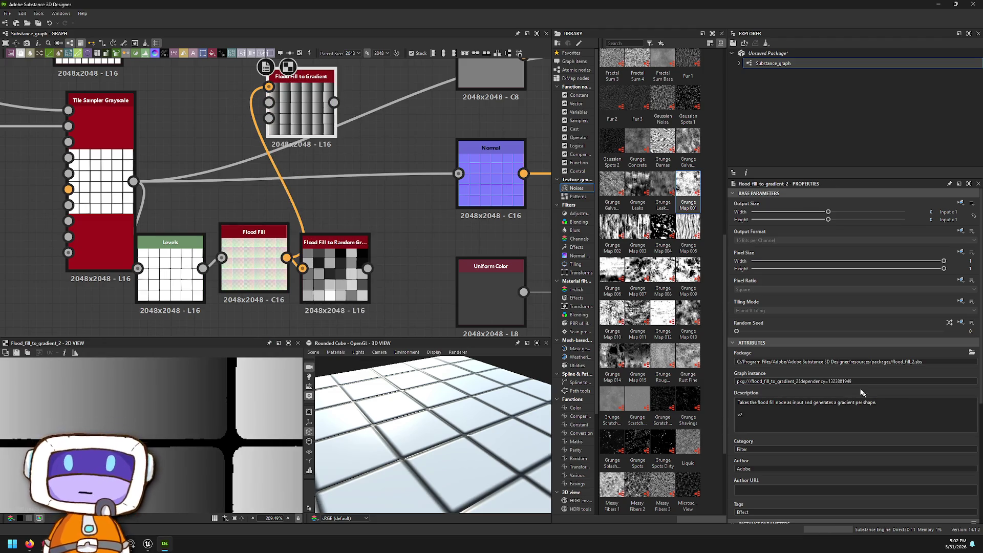
- Set Angle to about 144°, Angle Variation 1, Bounding Box Size 0.2, Slope multiplier 0.59
scroll(784, 412, "down", 5)
left_click_drag(747, 366, 753, 362)
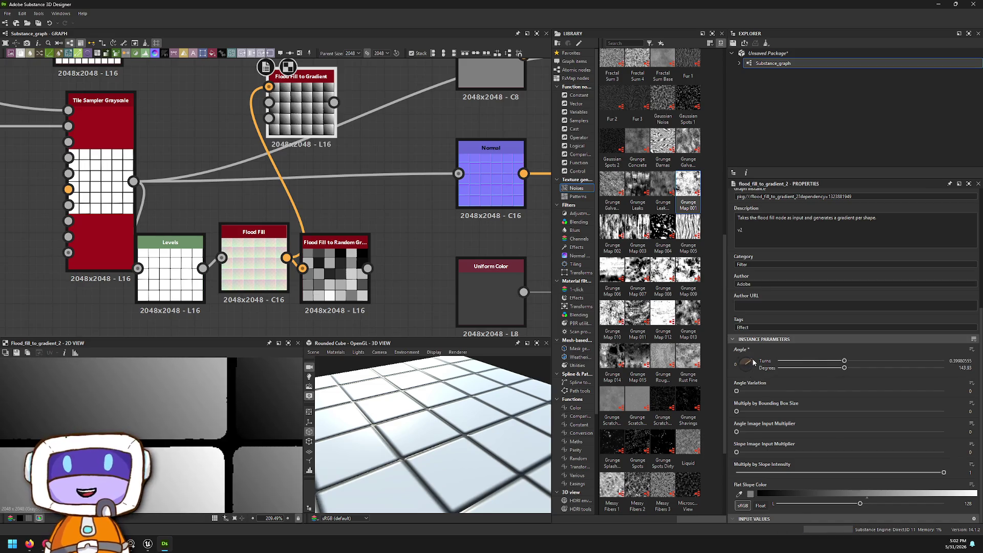
left_click_drag(795, 391, 948, 390)
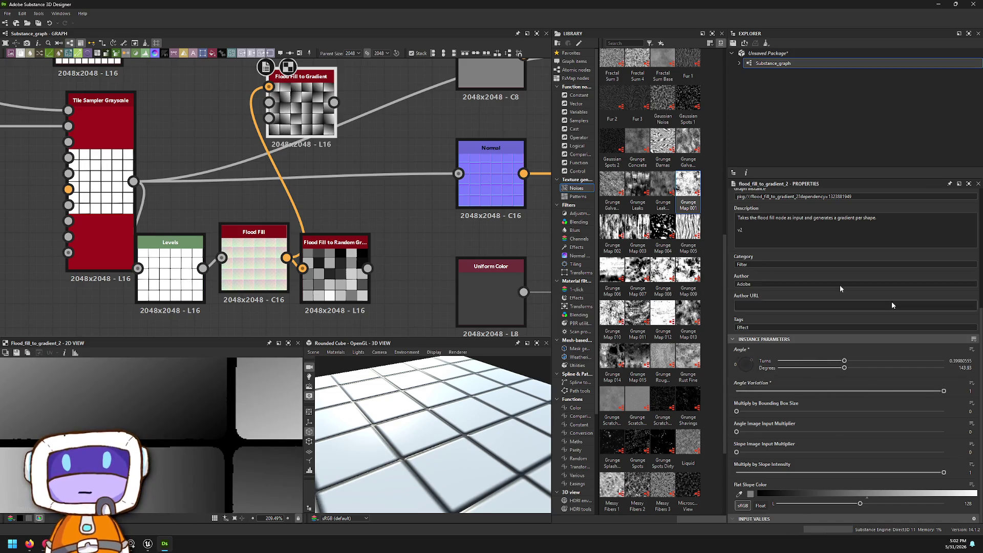
left_click_drag(738, 412, 777, 411)
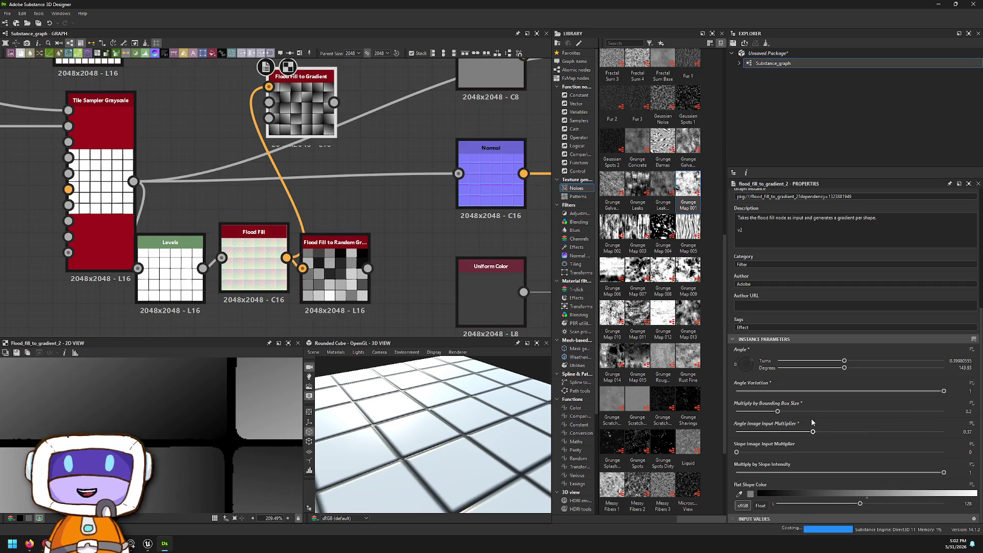
mouse_move(737, 452)
left_mouse_down()
mouse_move(812, 452)
mouse_move(783, 433)
mouse_move(906, 429)
mouse_move(843, 429)
mouse_move(873, 431)
mouse_move(847, 429)
mouse_move(863, 426)
left_mouse_up()
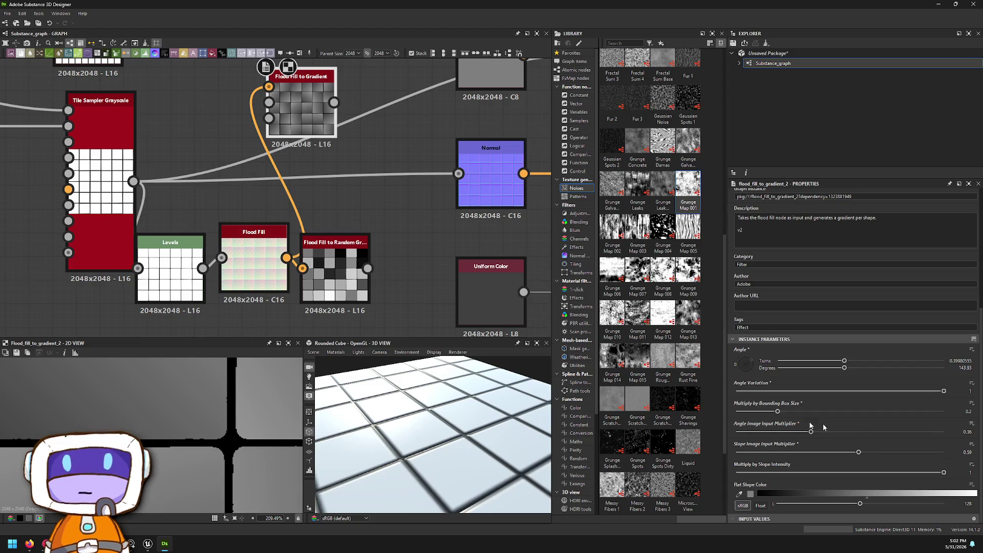
middle_click_drag(348, 241, 450, 311)
scroll(450, 310, "down", 1)
left_click_drag(451, 311, 414, 111)
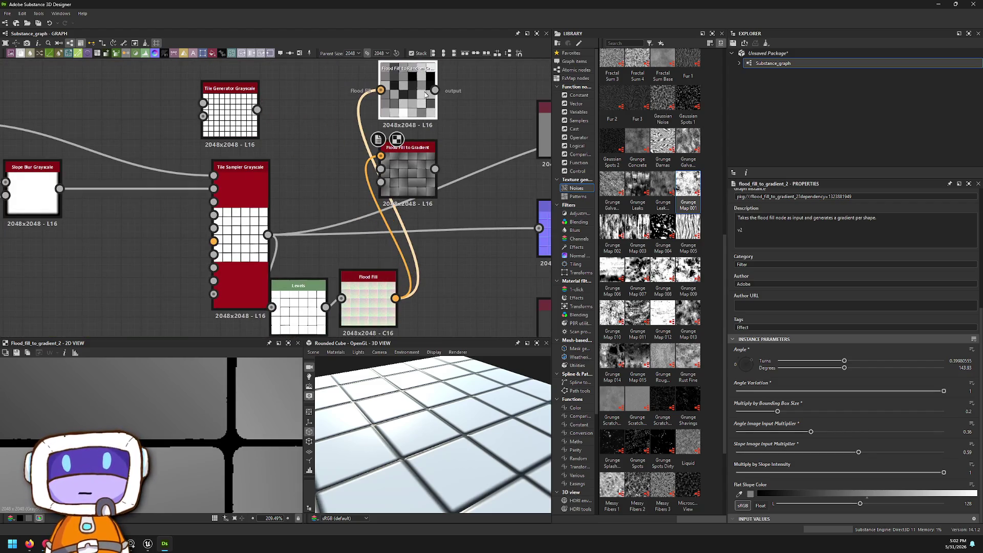
- Move the Flood Fill to Random Grayscale node higher up in the graph
scroll(392, 126, "up", 3)
left_click_drag(427, 202, 293, 203)
scroll(295, 203, "down", 2)
scroll(387, 219, "down", 1)
scroll(399, 247, "up", 1)
- Insert a Blend node on the Tile Sampler–Uniform Color link and wire its inputs
left_click(387, 233)
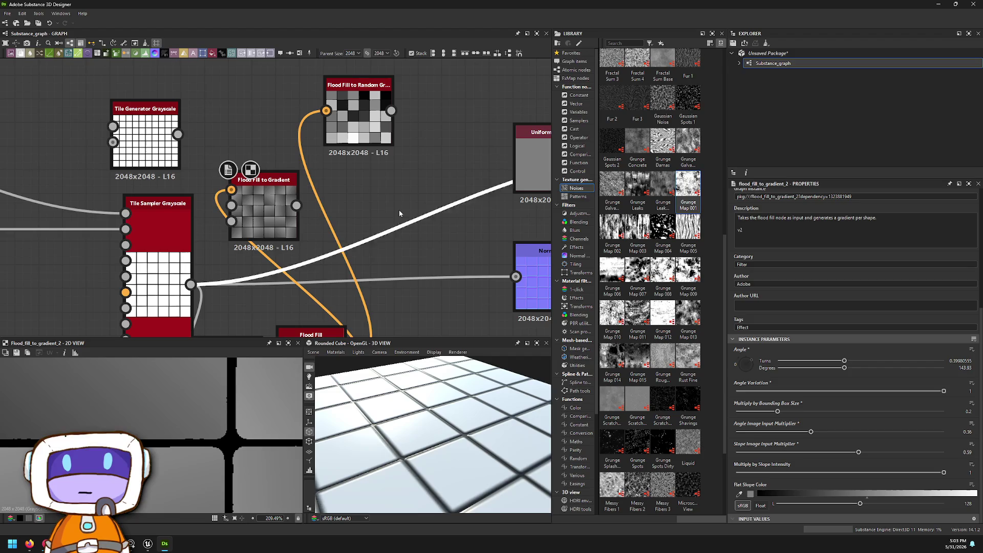
key("space")
key("space")
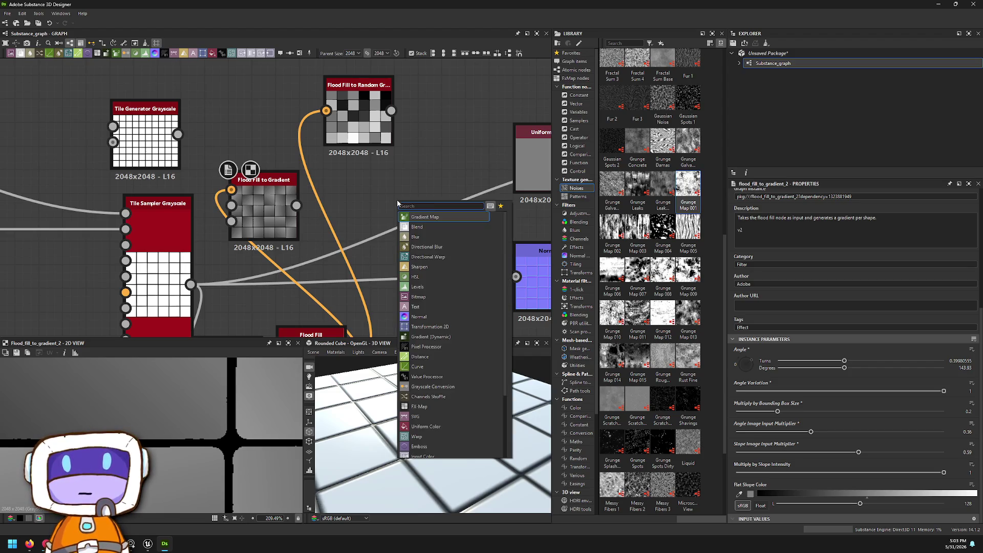
type("bl")
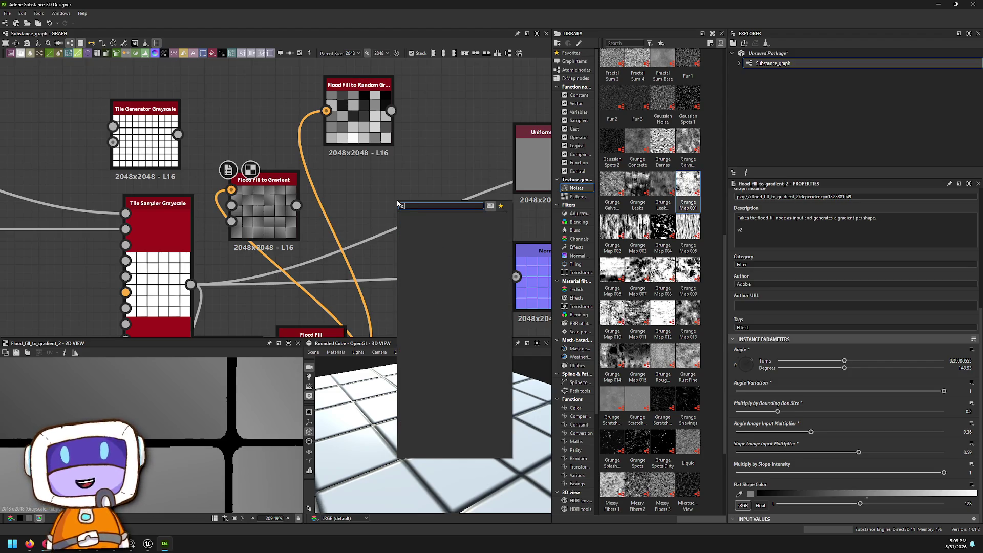
key("Return")
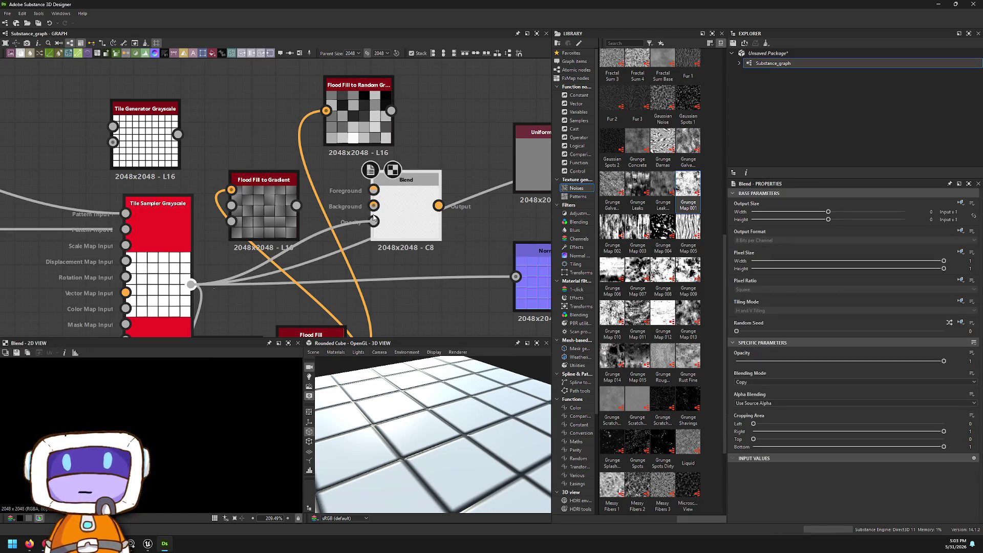
left_click_drag(366, 252, 373, 241)
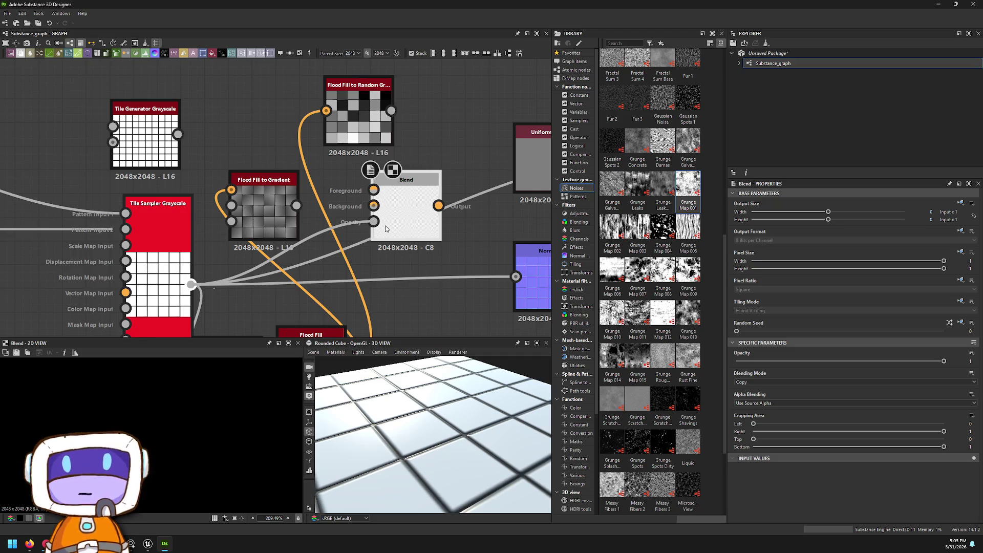
mouse_move(373, 222)
left_mouse_down()
mouse_move(345, 307)
mouse_move(339, 248)
mouse_move(365, 209)
left_mouse_up()
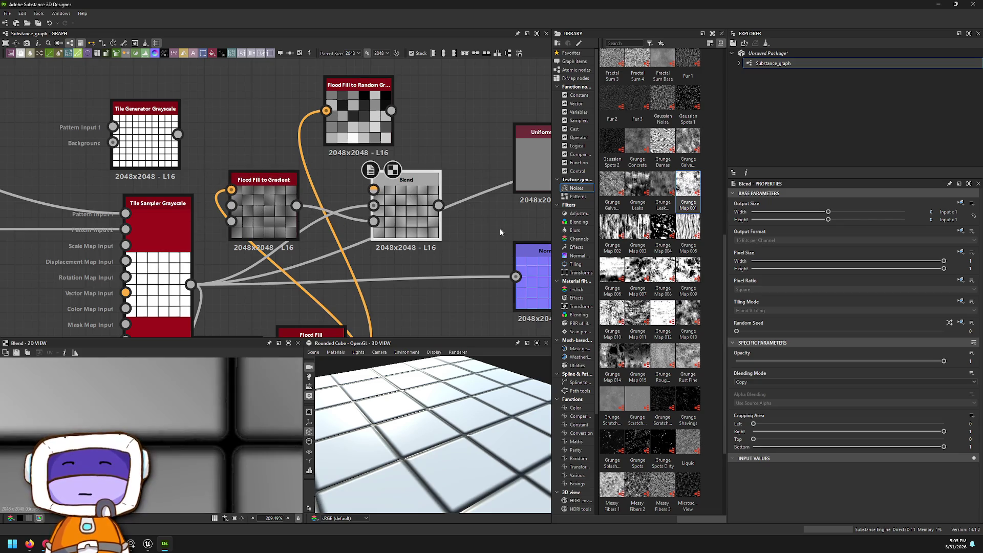
scroll(131, 399, "down", 10)
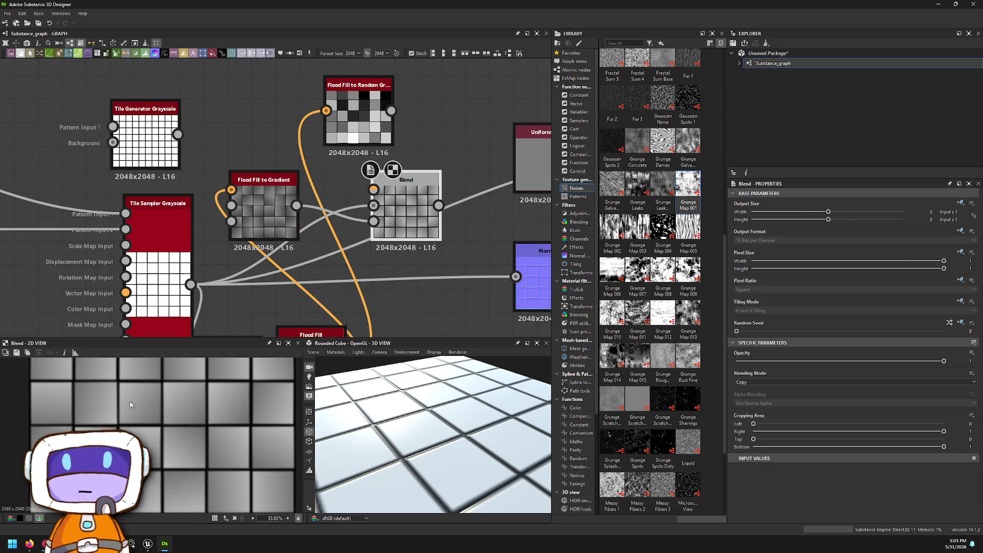
- Set the Blend opacity to 0.83 and check the tiles in the 3D view
mouse_move(816, 361)
left_mouse_down()
mouse_move(682, 347)
mouse_move(945, 348)
mouse_move(909, 361)
left_mouse_up()
mouse_move(454, 223)
middle_mouse_down()
mouse_move(395, 244)
mouse_move(233, 245)
middle_mouse_up()
mouse_move(389, 414)
left_mouse_down()
mouse_move(410, 434)
mouse_move(533, 421)
mouse_move(459, 430)
left_mouse_up()
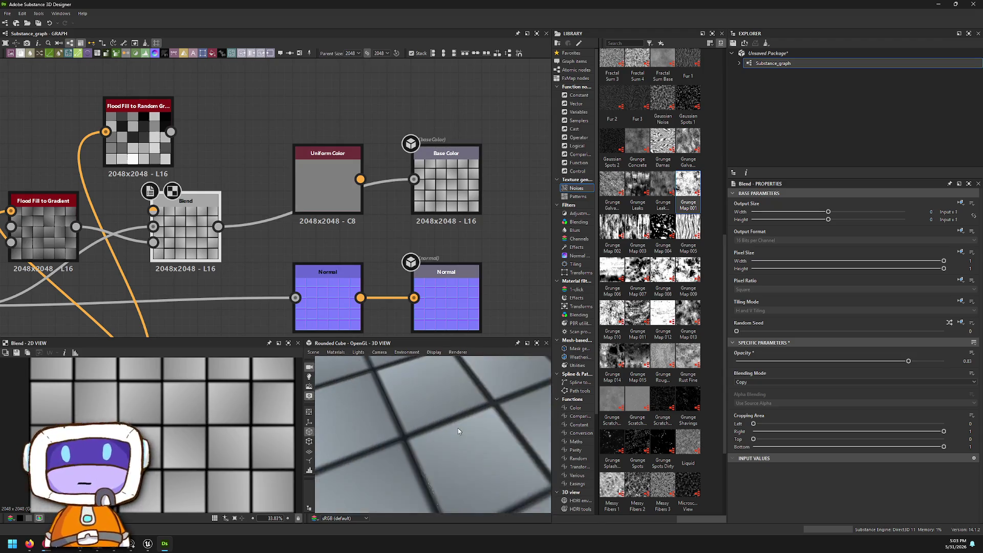
scroll(463, 436, "down", 3)
left_click_drag(456, 442, 377, 432)
scroll(362, 314, "down", 2)
middle_click_drag(215, 224, 265, 153)
scroll(265, 152, "up", 2)
- Connect the Blend output to the Normal node and place Flood Fill to Gradient below Blend
left_click_drag(295, 172, 373, 244)
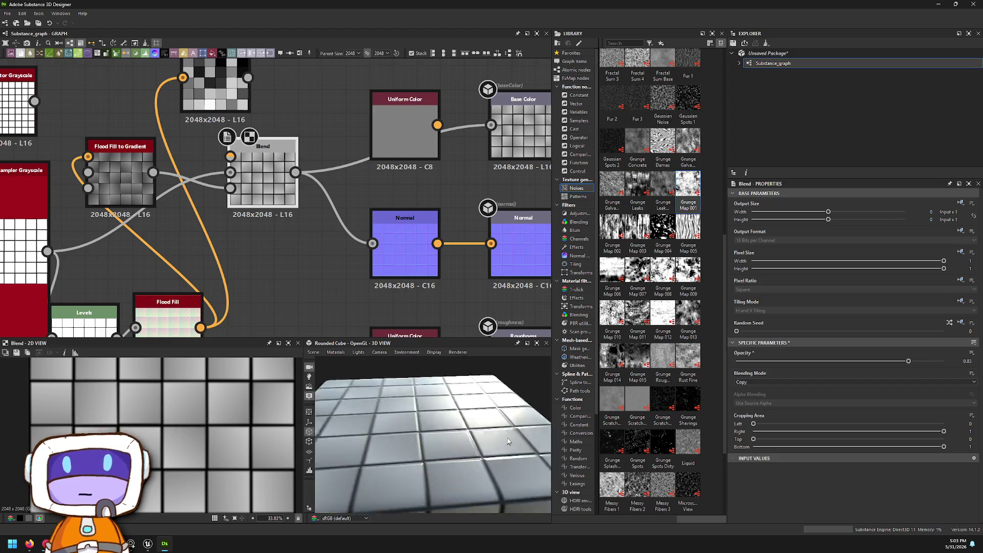
scroll(310, 264, "down", 1)
middle_click_drag(310, 253, 307, 301)
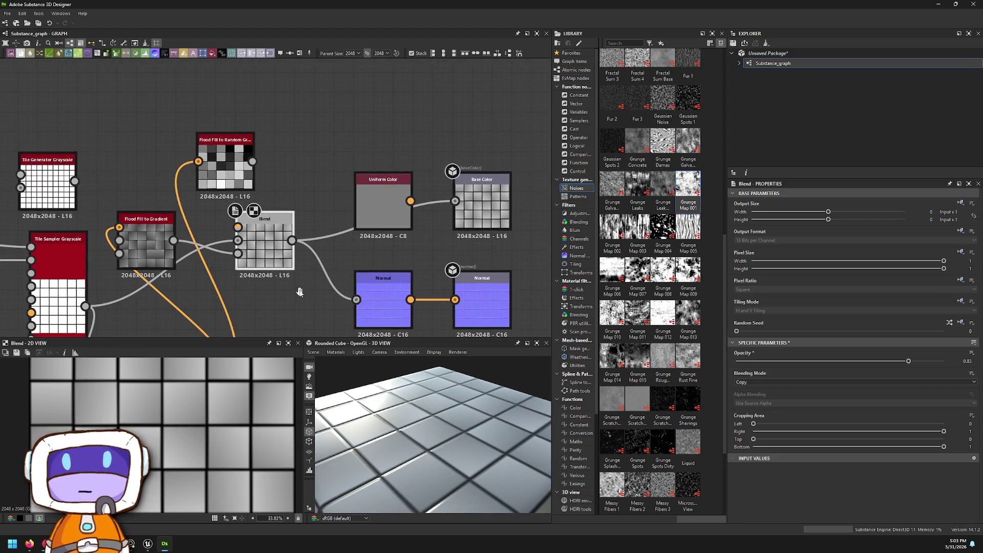
middle_click_drag(287, 246, 290, 210)
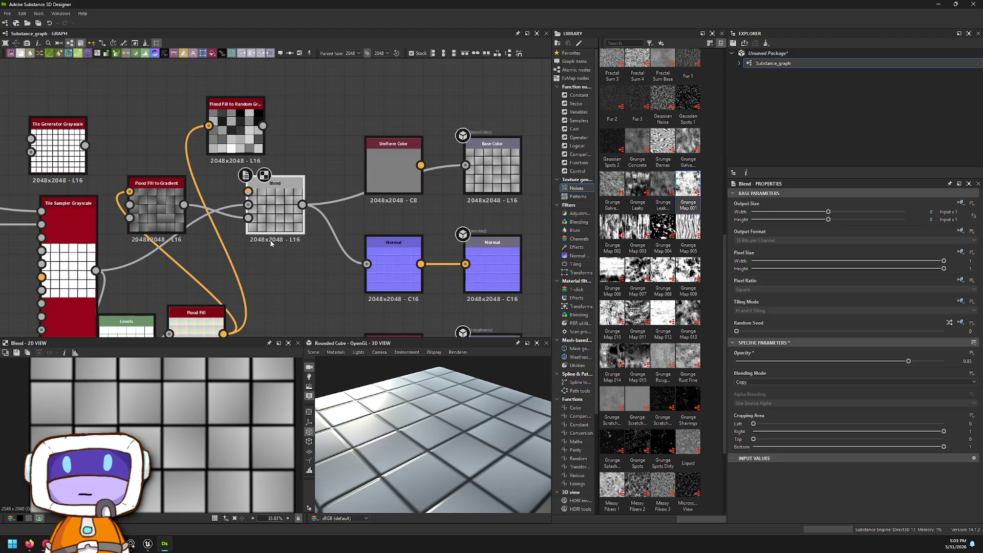
mouse_move(157, 199)
left_mouse_down()
mouse_move(248, 293)
mouse_move(281, 271)
left_mouse_up()
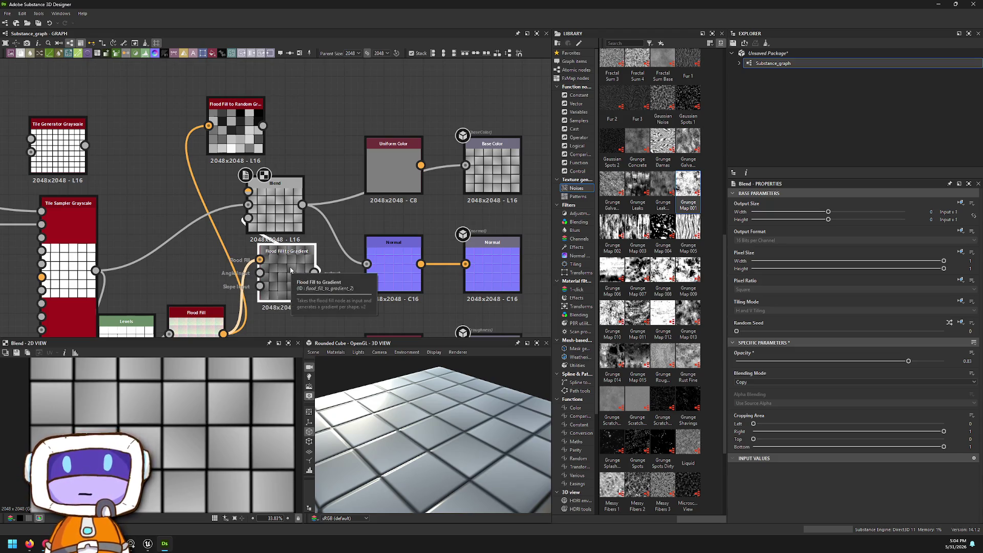
middle_click_drag(313, 260, 317, 260)
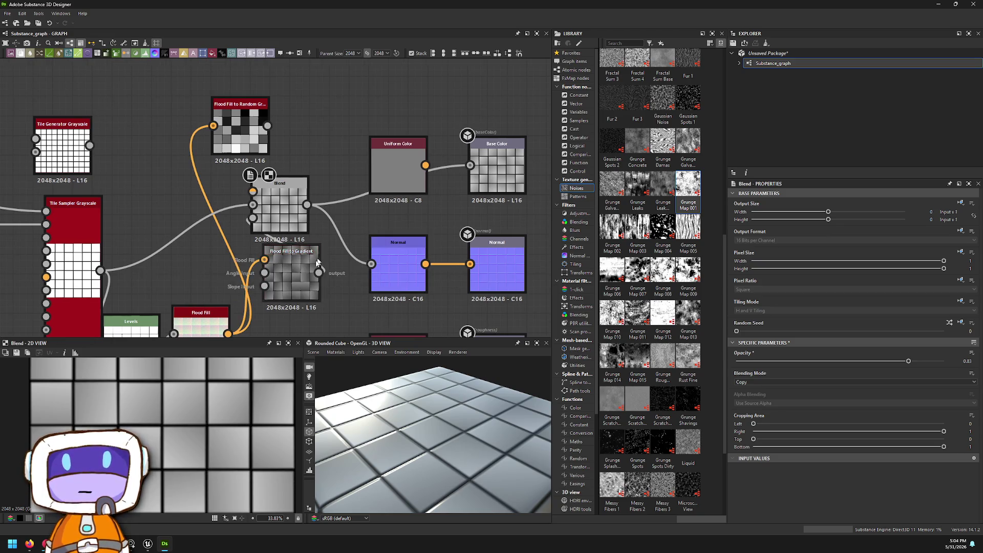
- Inspect the gradient-shaded tiles close up in 3D, then frame the whole cube
scroll(322, 256, "down", 2)
mouse_move(358, 410)
left_mouse_down()
mouse_move(389, 399)
mouse_move(367, 392)
mouse_move(425, 393)
left_mouse_up()
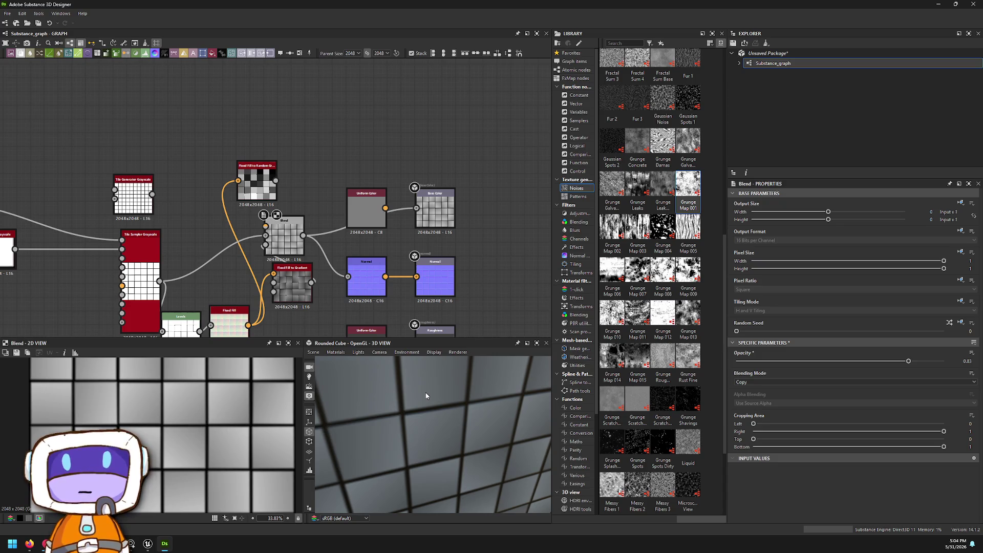
left_click_drag(426, 395, 427, 396)
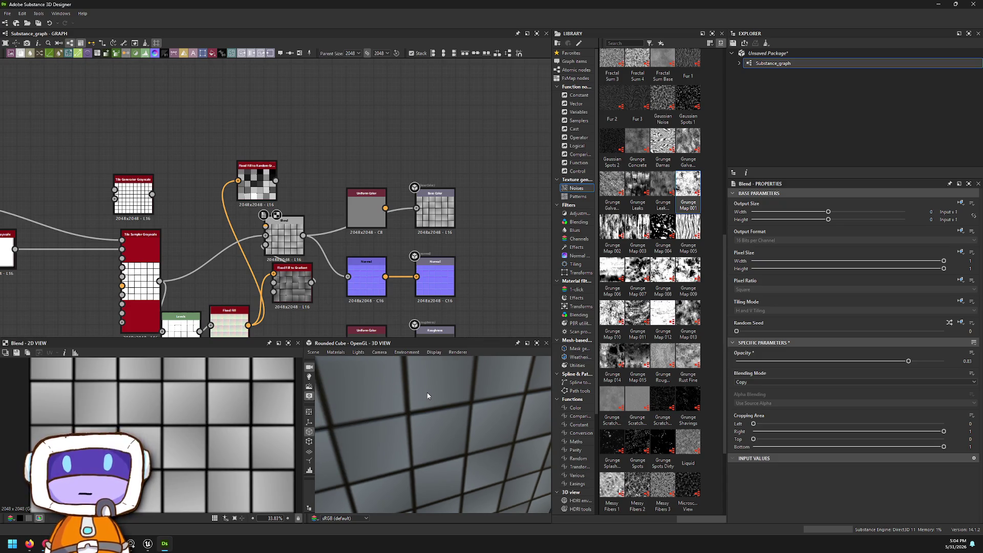
mouse_move(428, 393)
left_mouse_down()
mouse_move(483, 336)
mouse_move(457, 368)
mouse_move(450, 414)
left_mouse_up()
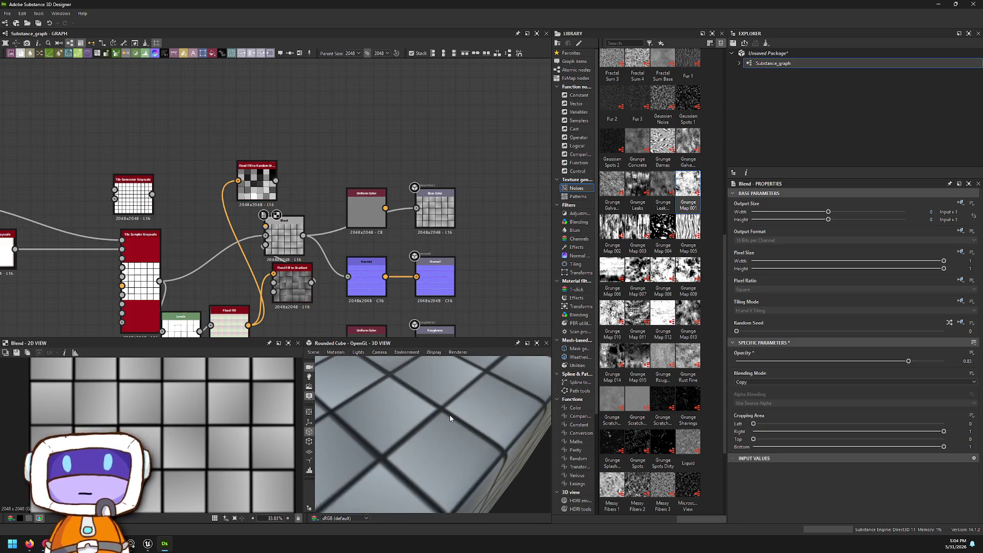
key("f")
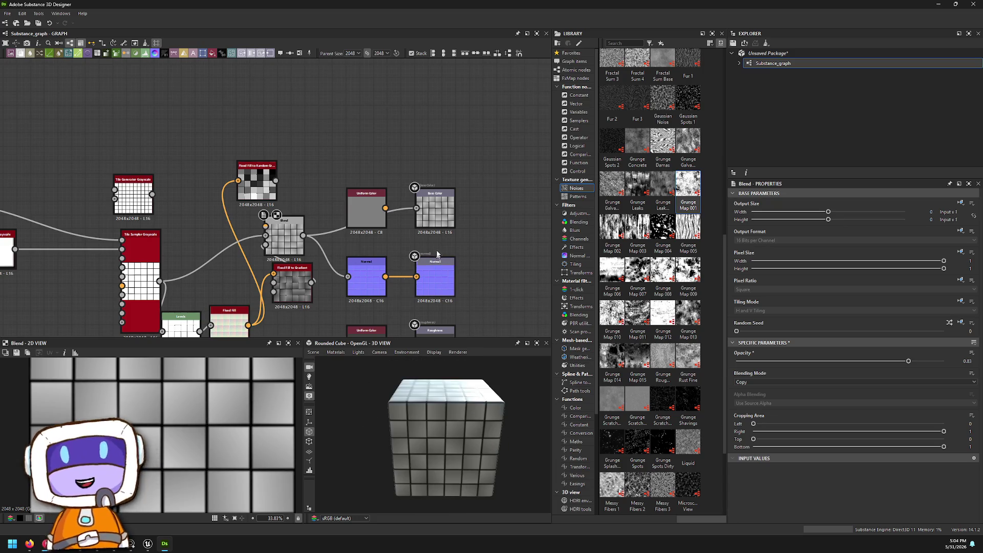
middle_click_drag(436, 258, 356, 294)
mouse_move(359, 241)
left_mouse_down()
mouse_move(399, 233)
mouse_move(413, 254)
left_mouse_up()
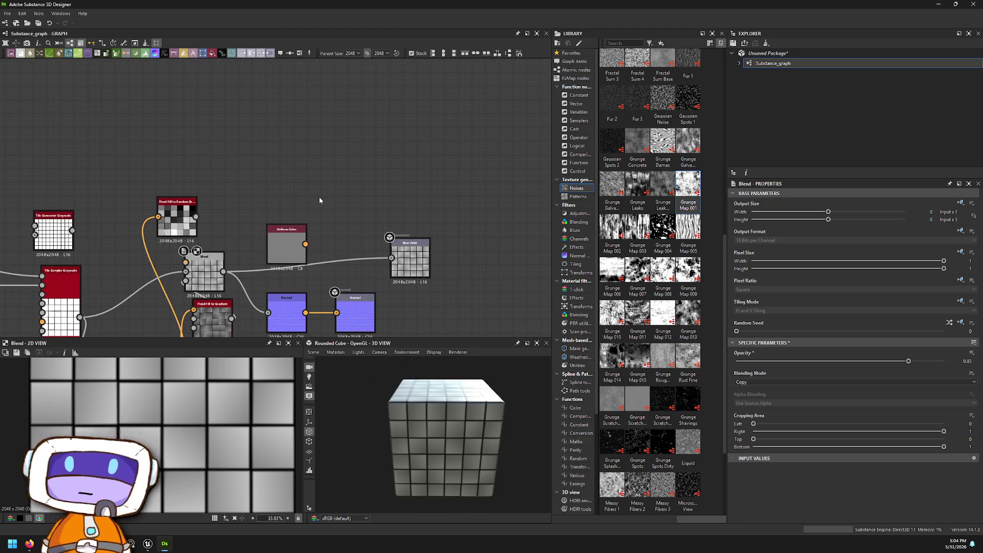
- Add a Gradient Map node after the Flood Fill to Random Grayscale node
right_click(320, 200)
left_click(272, 189)
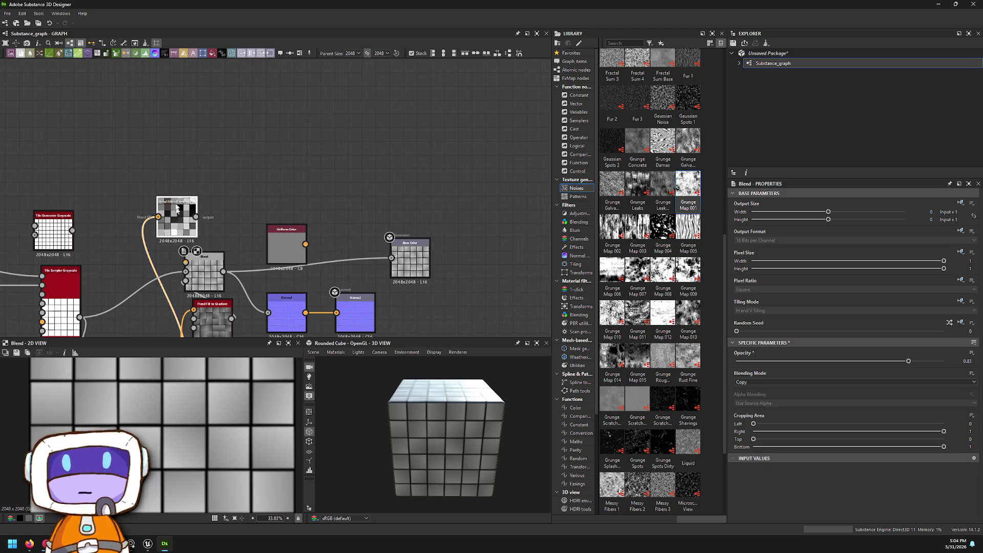
left_click_drag(179, 217, 274, 173)
key("space")
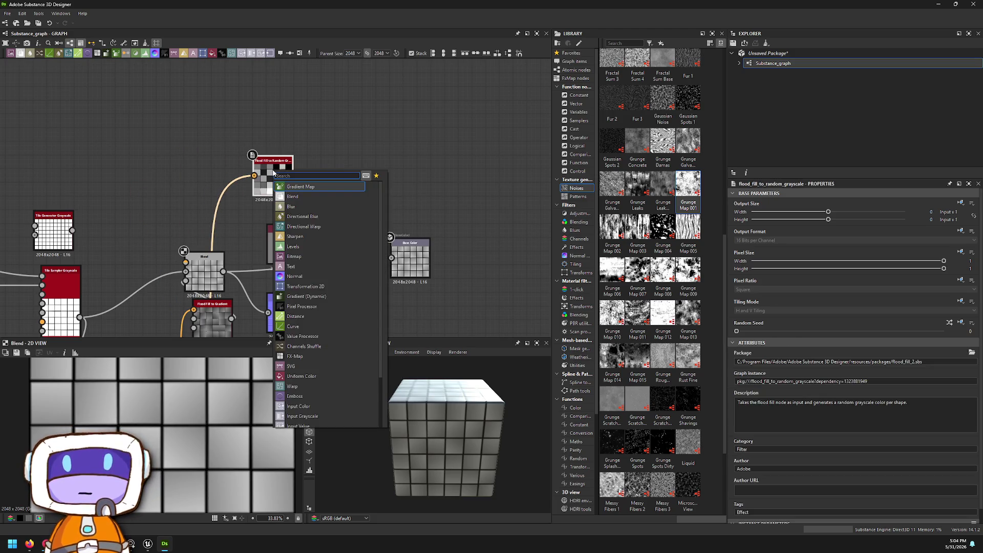
key("Return")
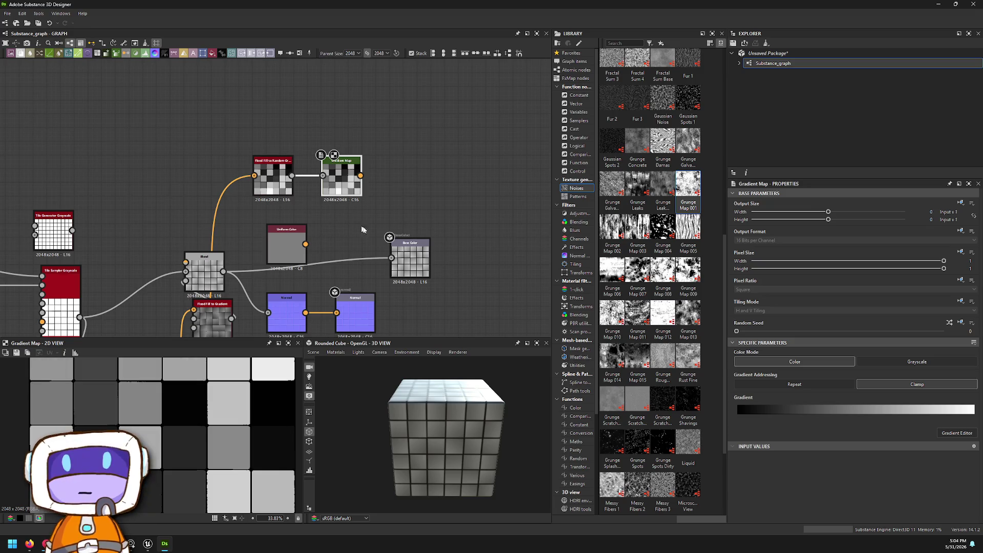
- Pick a pink multi-key gradient for the Gradient Map with reduced pick precision
left_click(957, 436)
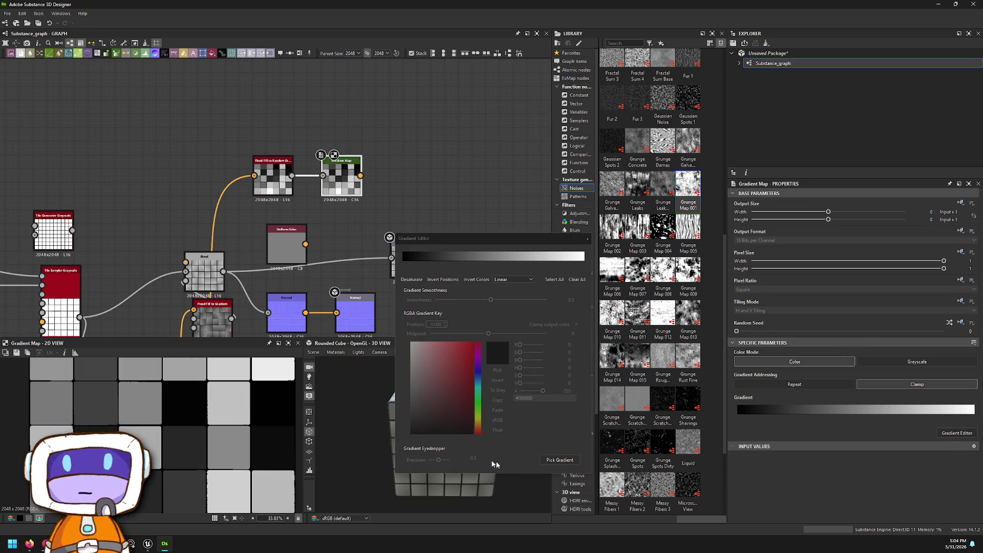
left_click(560, 460)
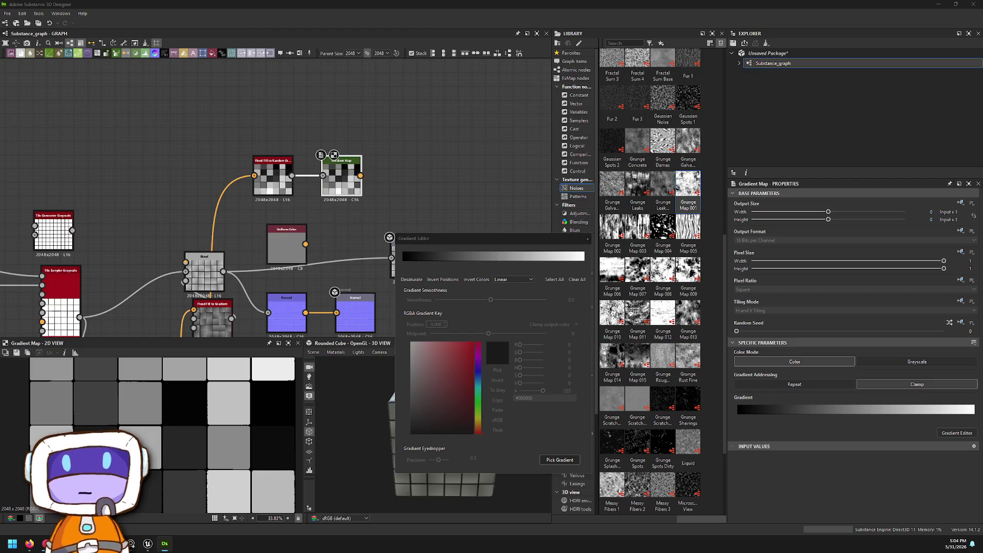
left_click_drag(973, 277, 981, 279)
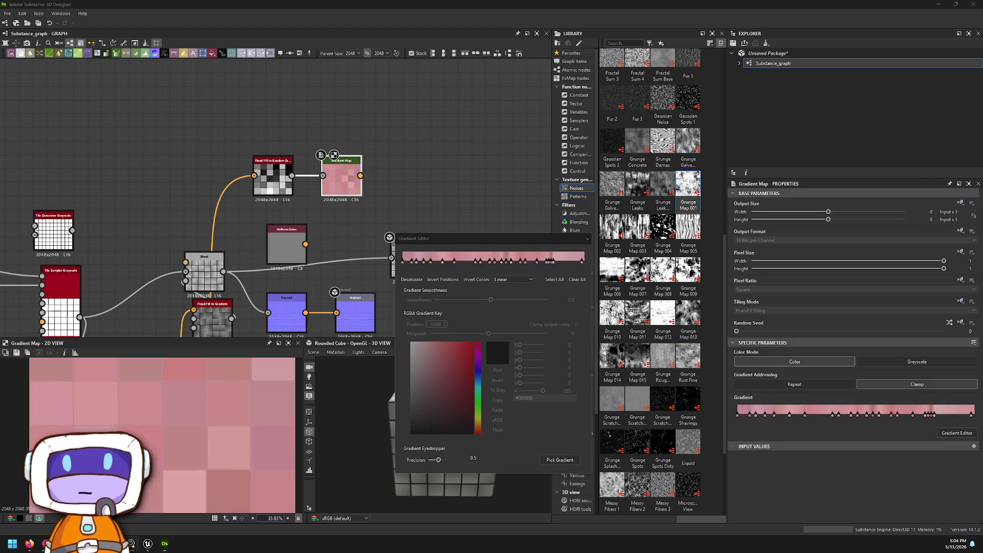
left_click_drag(438, 460, 433, 460)
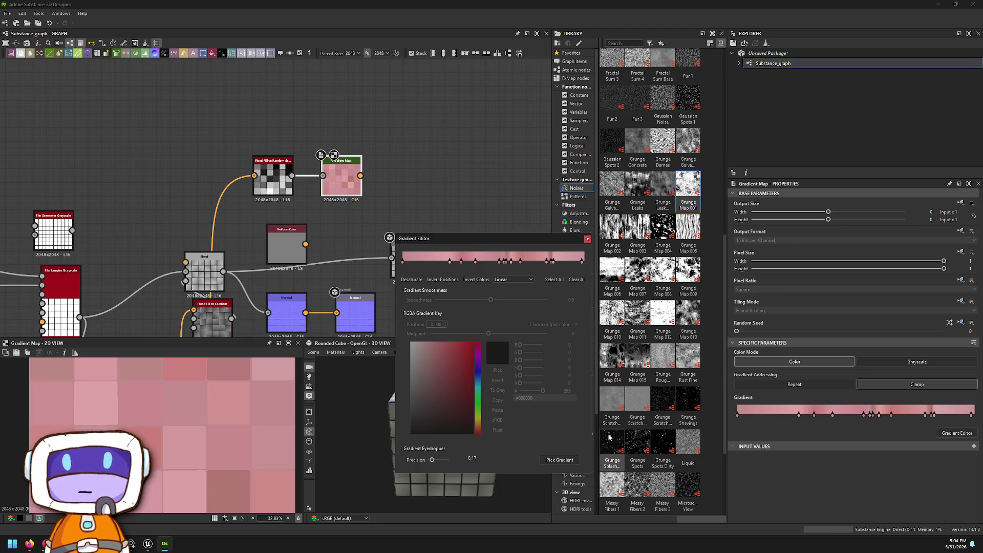
left_click(587, 239)
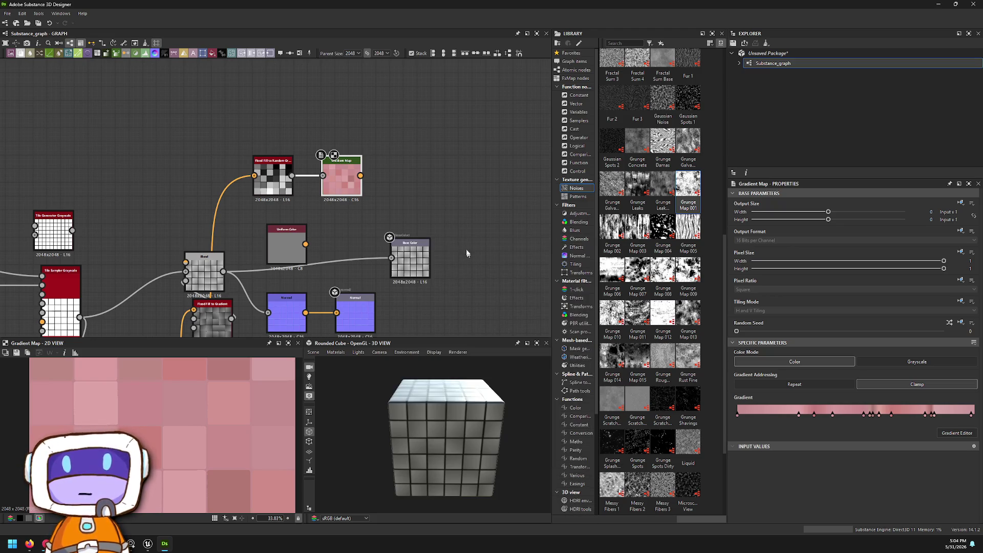
- Connect the Gradient Map output to the Base Color output and inspect the pink cube
scroll(438, 220, "up", 2)
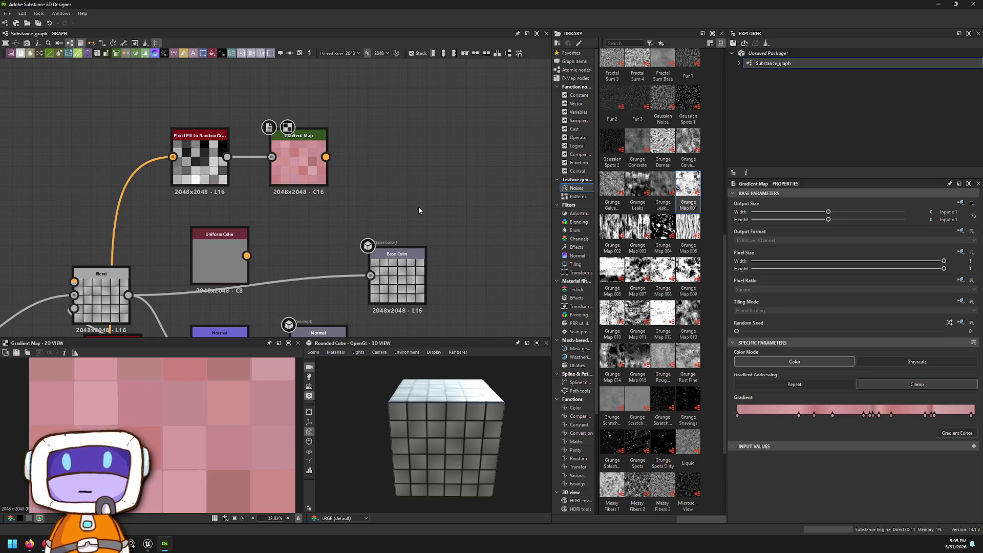
middle_click_drag(478, 297, 485, 211)
mouse_move(392, 93)
left_mouse_down()
mouse_move(405, 96)
mouse_move(437, 211)
left_mouse_up()
left_click(482, 225)
mouse_move(502, 448)
left_mouse_down()
mouse_move(467, 398)
mouse_move(446, 406)
mouse_move(558, 401)
left_mouse_up()
scroll(481, 437, "up", 6)
scroll(491, 463, "down", 5)
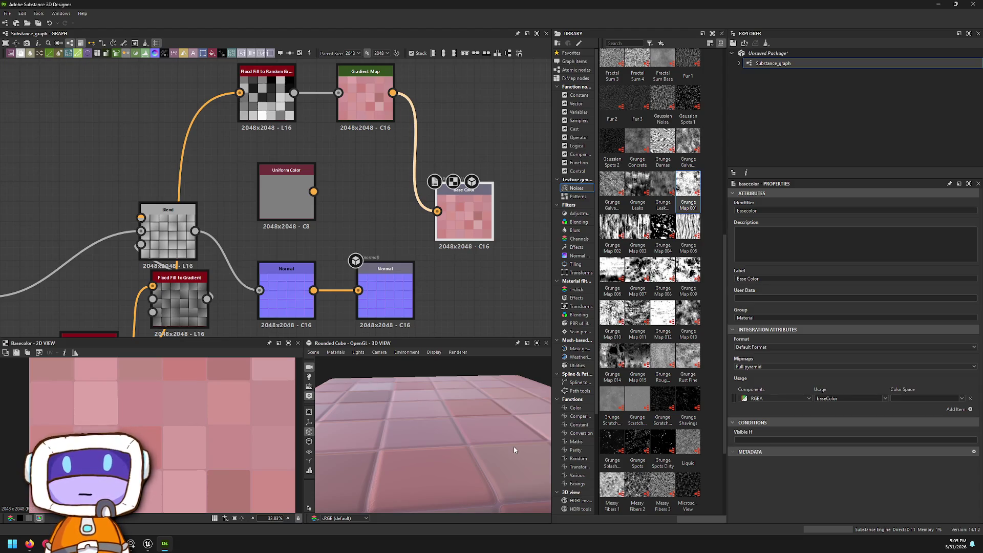
right_click(468, 457)
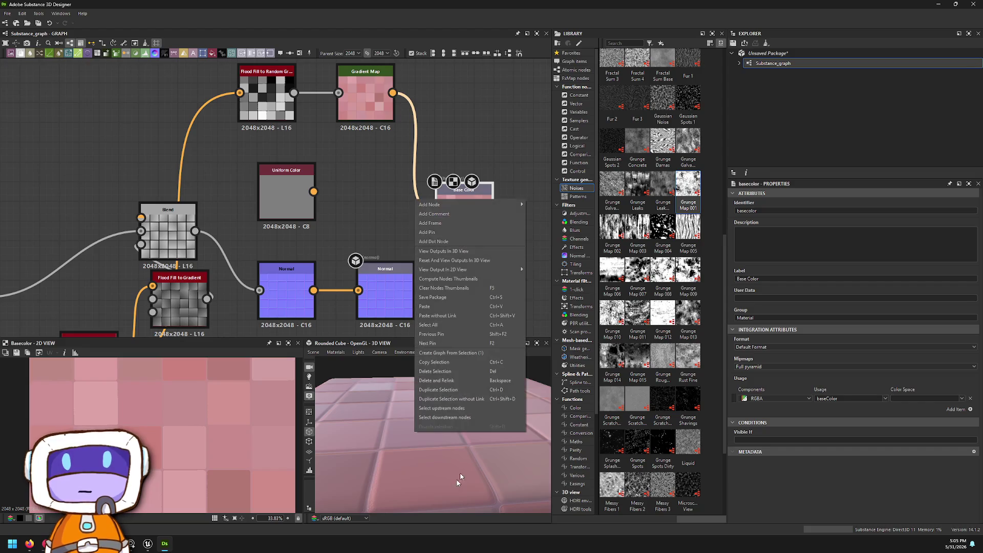
- Move the Normal output node farther right along its link from the Normal node
mouse_move(321, 416)
left_mouse_down()
mouse_move(390, 405)
mouse_move(379, 389)
left_mouse_up()
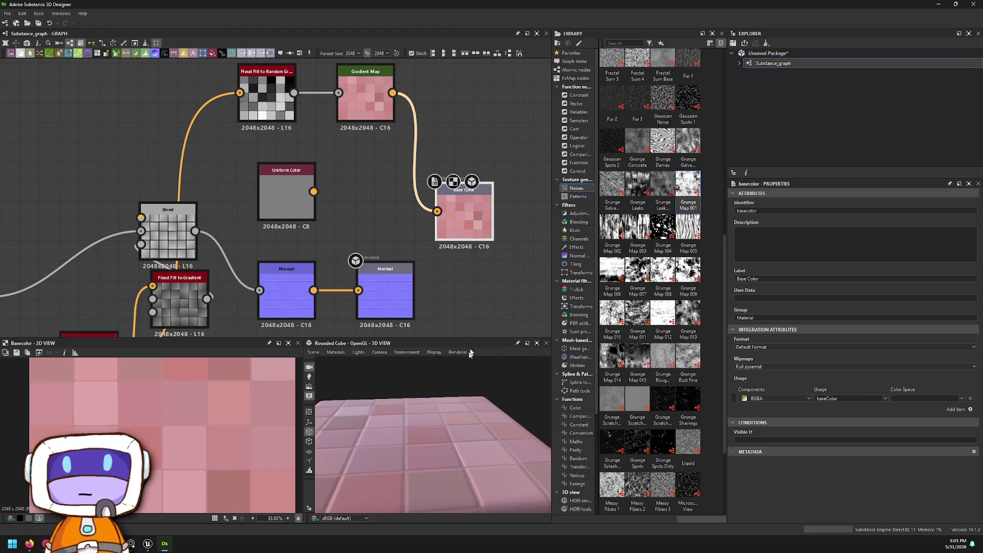
middle_click_drag(477, 265, 404, 167)
scroll(385, 203, "up", 1)
double_click(312, 199)
left_click_drag(312, 198, 462, 198)
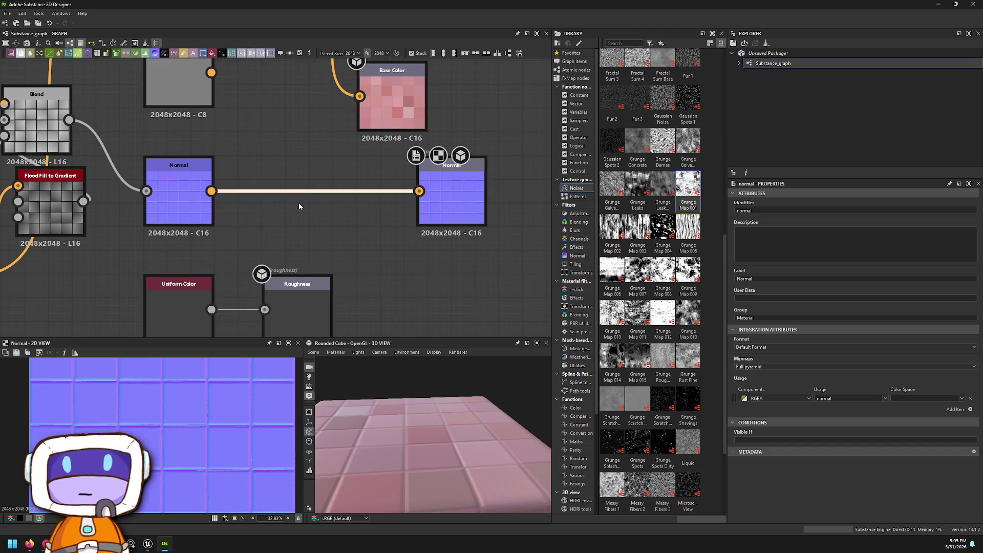
- Search the node library for 'curve', then cancel without adding a node
key("space")
type("vi")
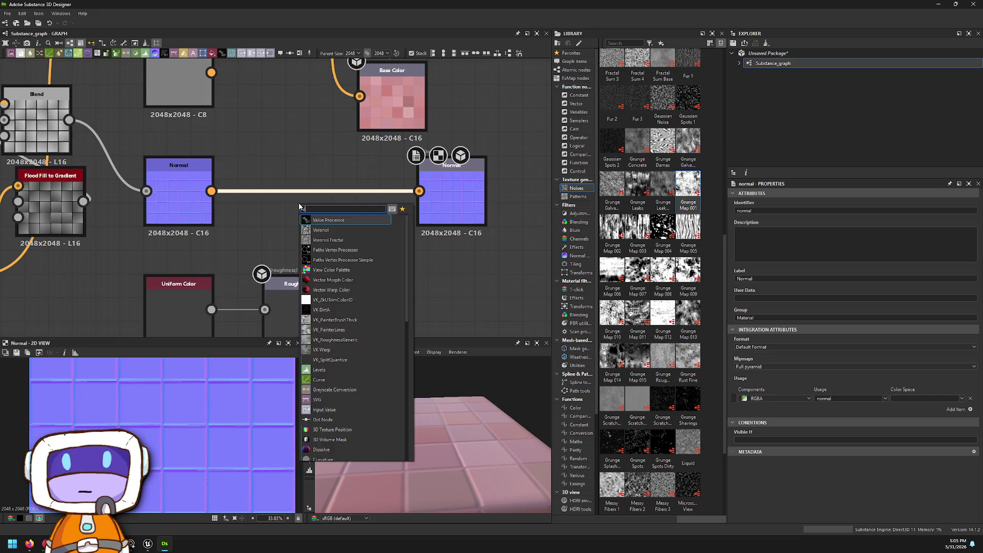
key("BackSpace")
key("BackSpace")
type("curve")
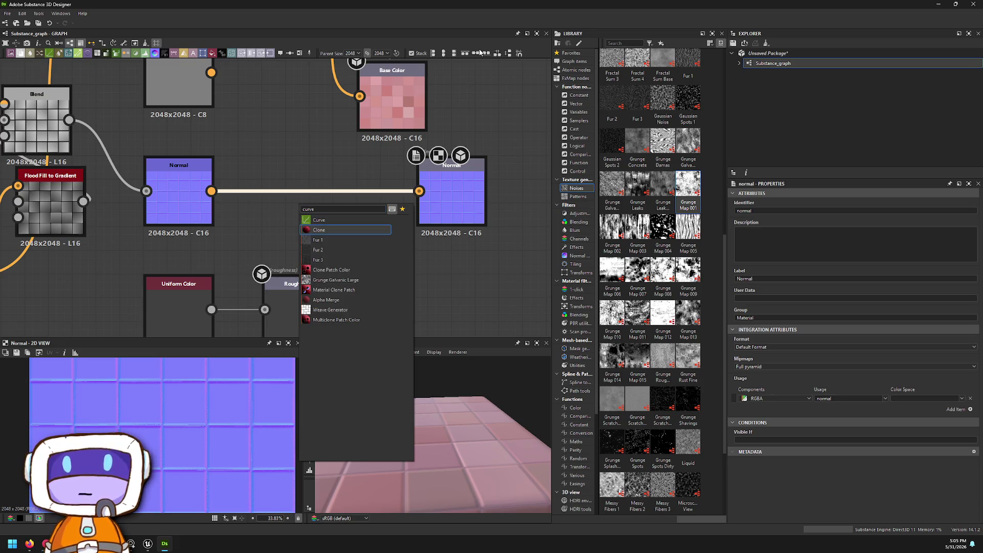
key("Up")
key("Up")
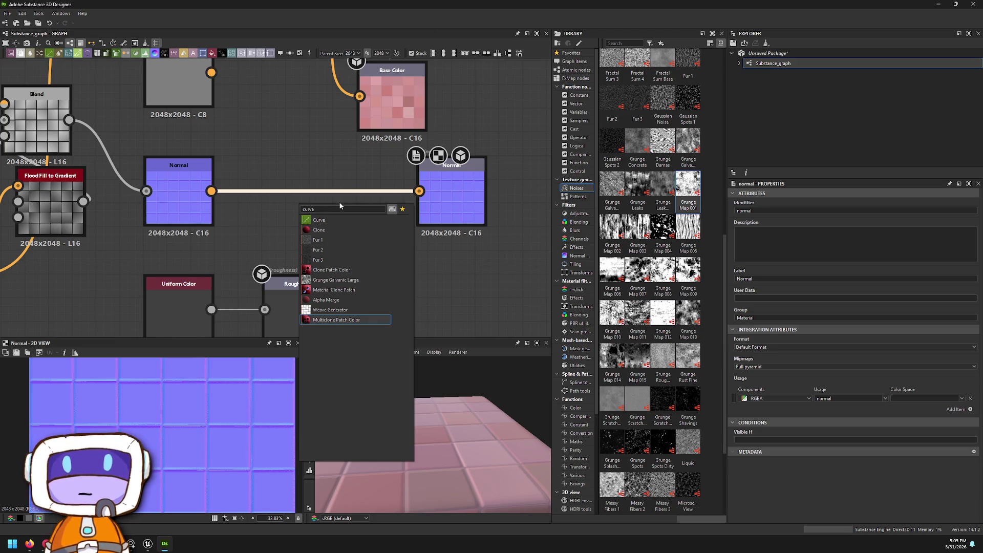
key("ctrl+a")
key("BackSpace")
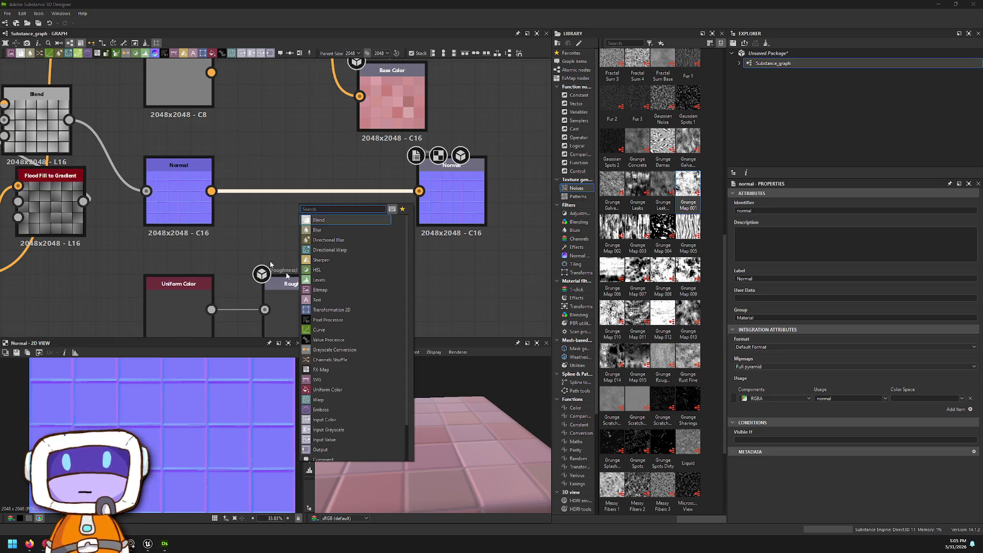
scroll(373, 358, "down", 2)
scroll(359, 364, "up", 2)
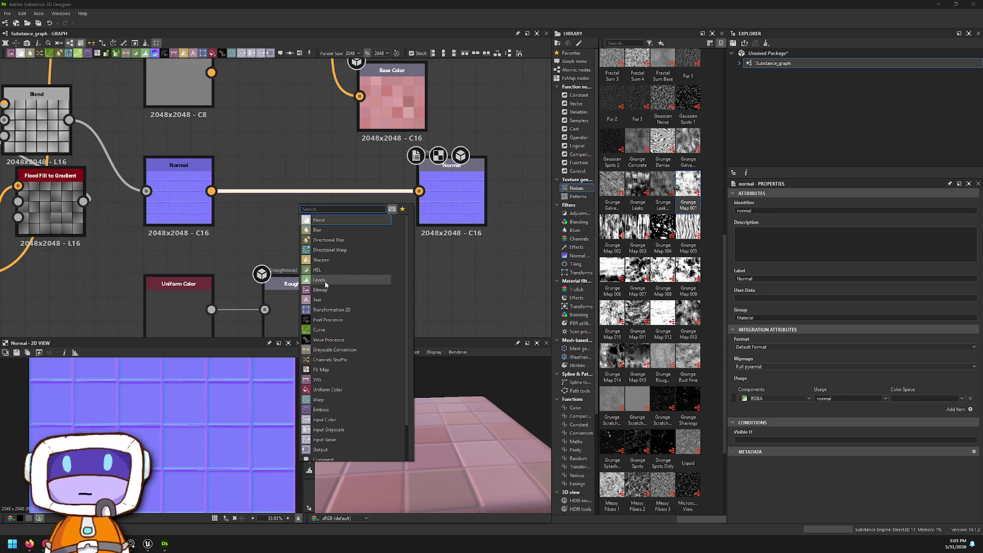
left_click(586, 197)
left_click(587, 197)
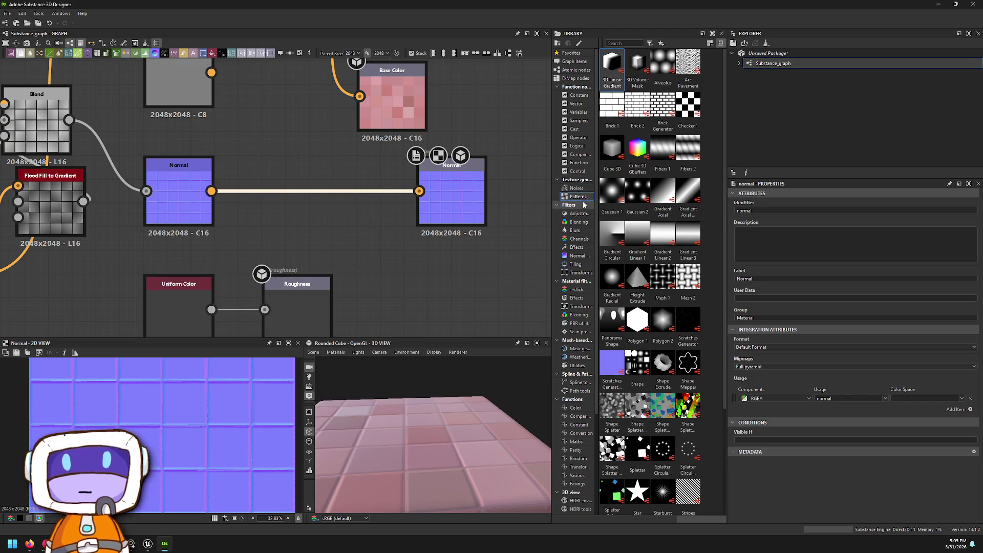
- Scroll through the Patterns generator thumbnails: gradients, shapes, tiles and weaves
scroll(660, 256, "down", 3)
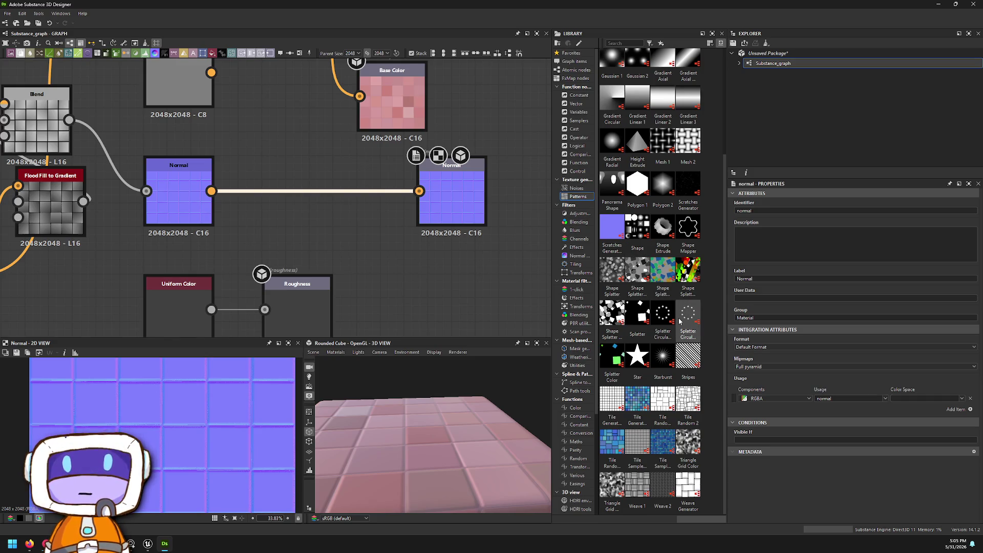
scroll(690, 309, "up", 3)
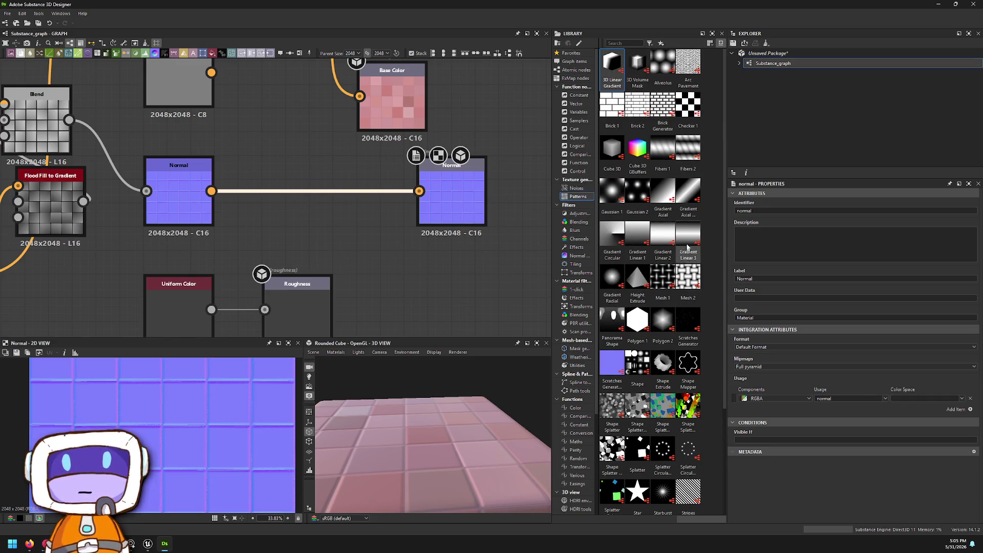
scroll(640, 82, "down", 3)
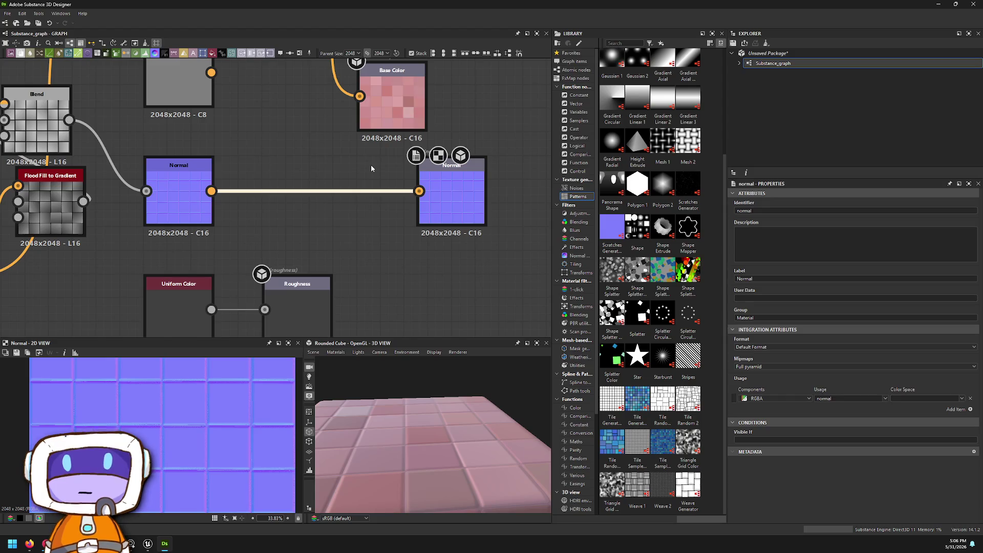
right_click(371, 164)
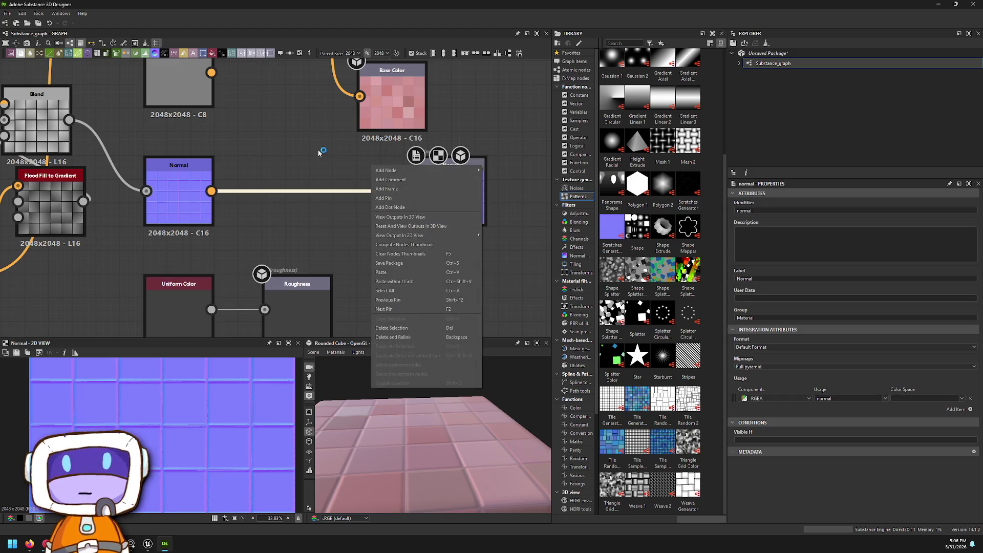
left_click(292, 158)
key("space")
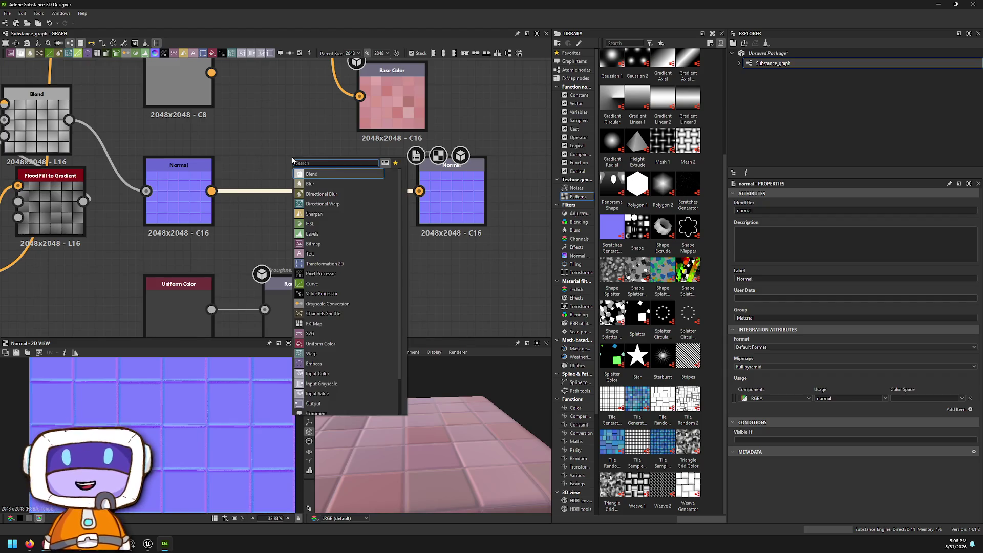
type("hi")
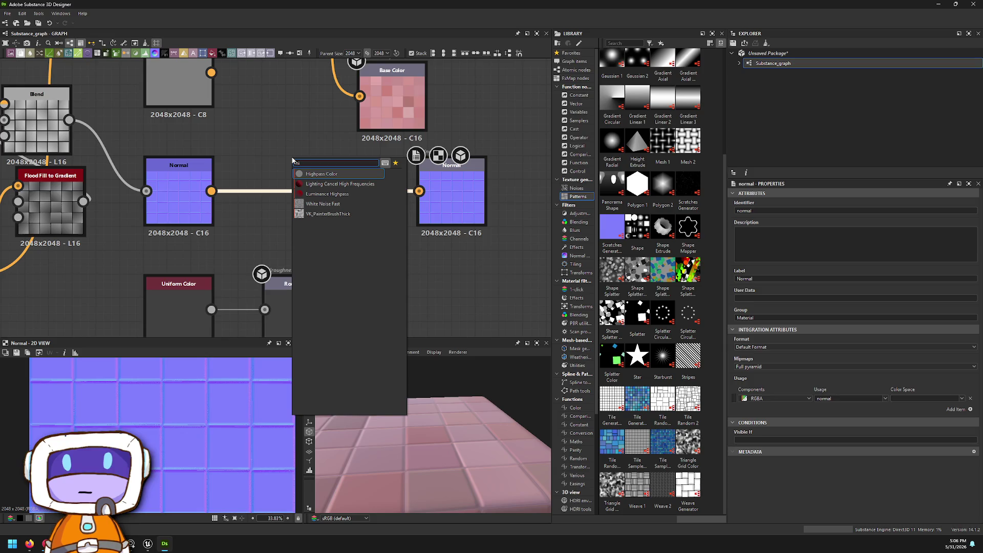
key("BackSpace")
key("BackSpace")
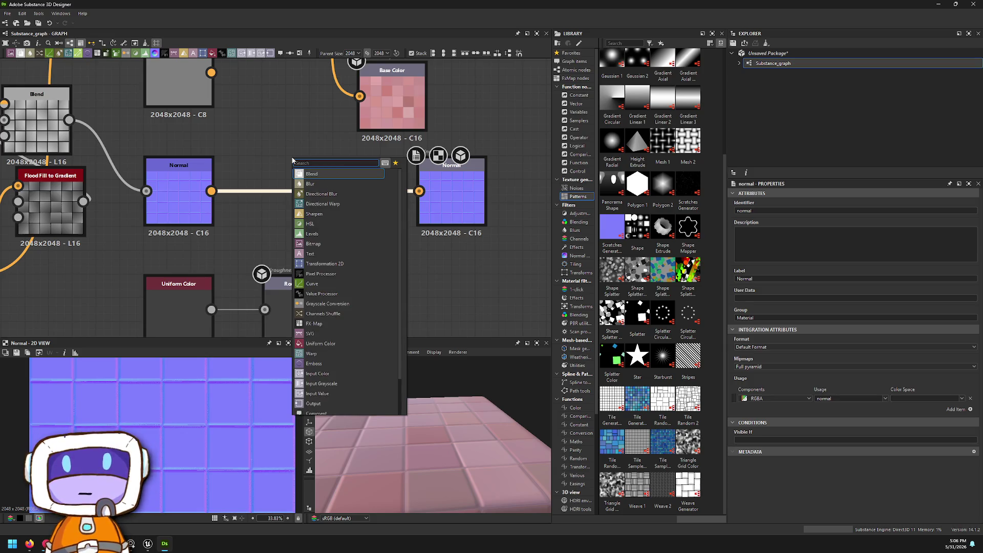
key("BackSpace")
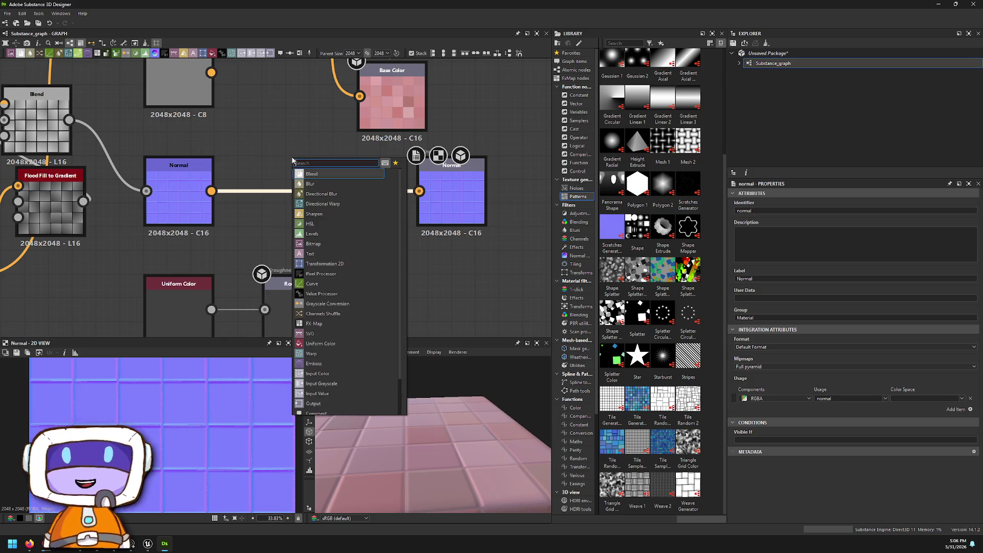
left_click(634, 303)
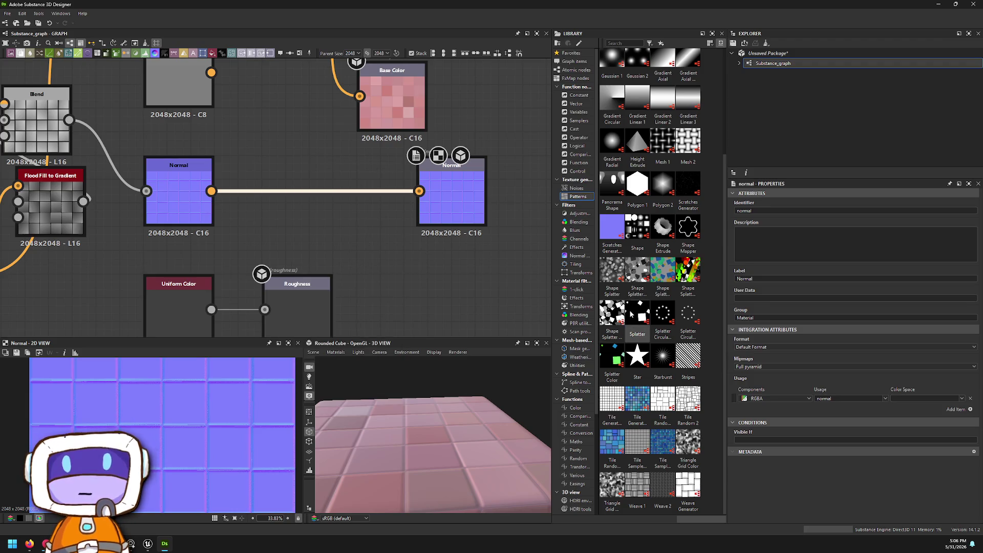
- Step through the Adjustment, Blending, Blur and Channel filters to Effects, and scroll its thumbnails
left_click(577, 214)
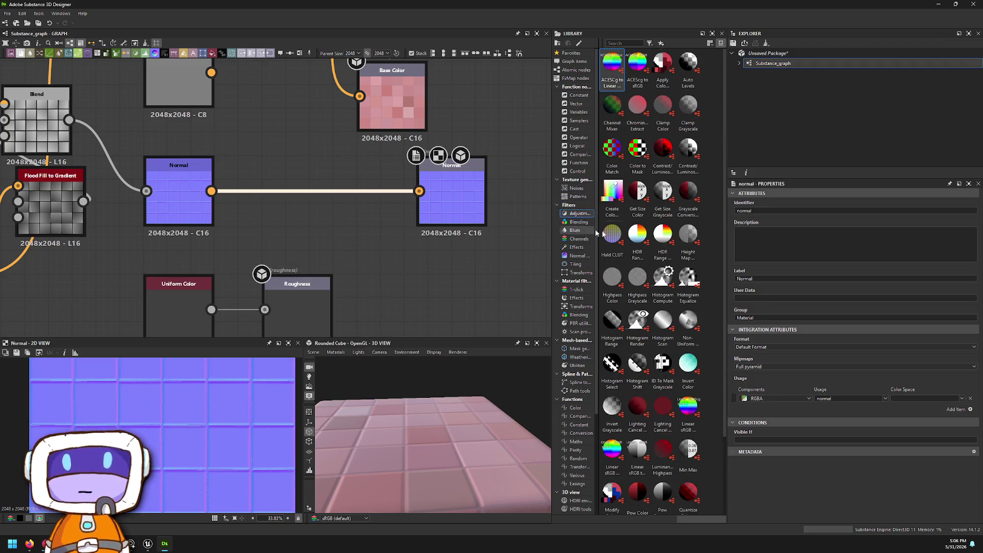
left_click(578, 222)
left_click(577, 231)
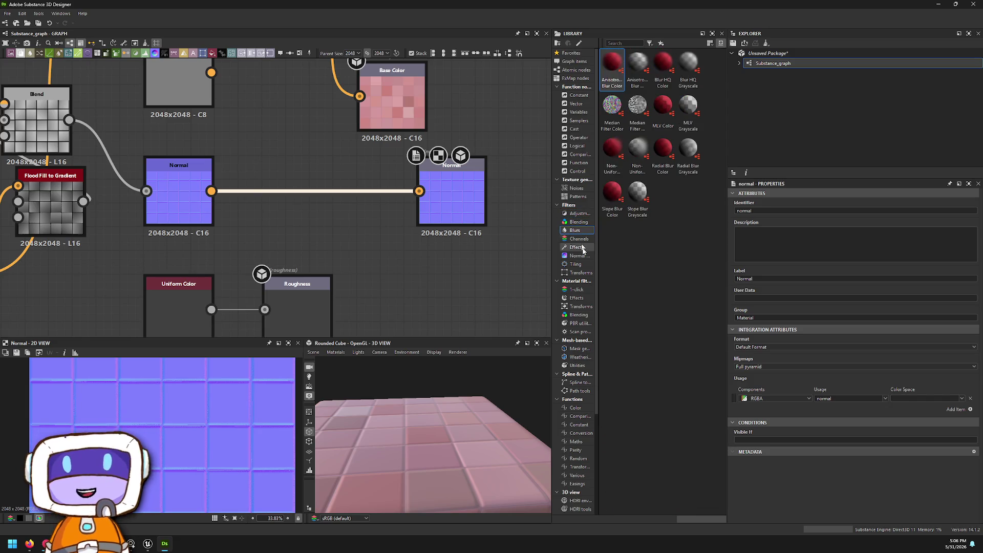
left_click(581, 239)
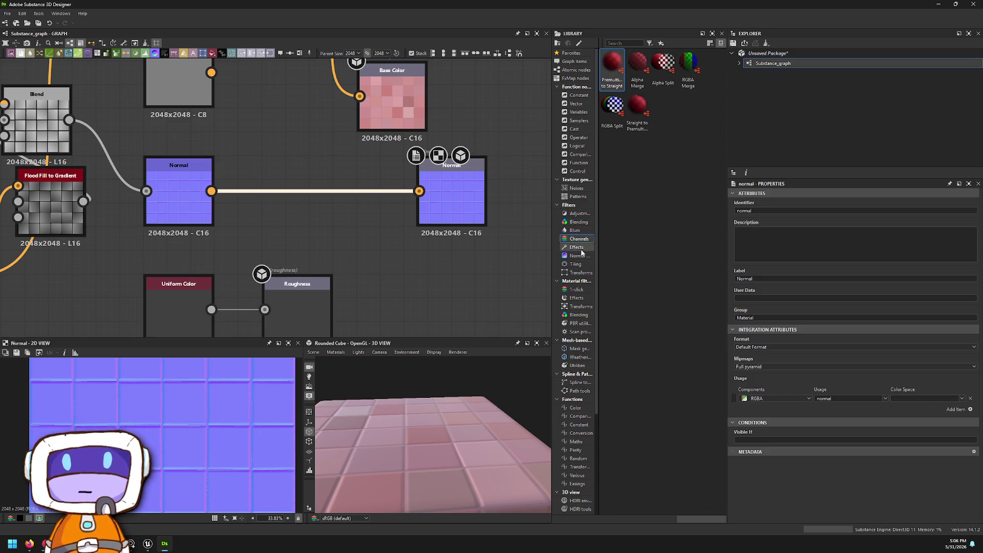
left_click(578, 248)
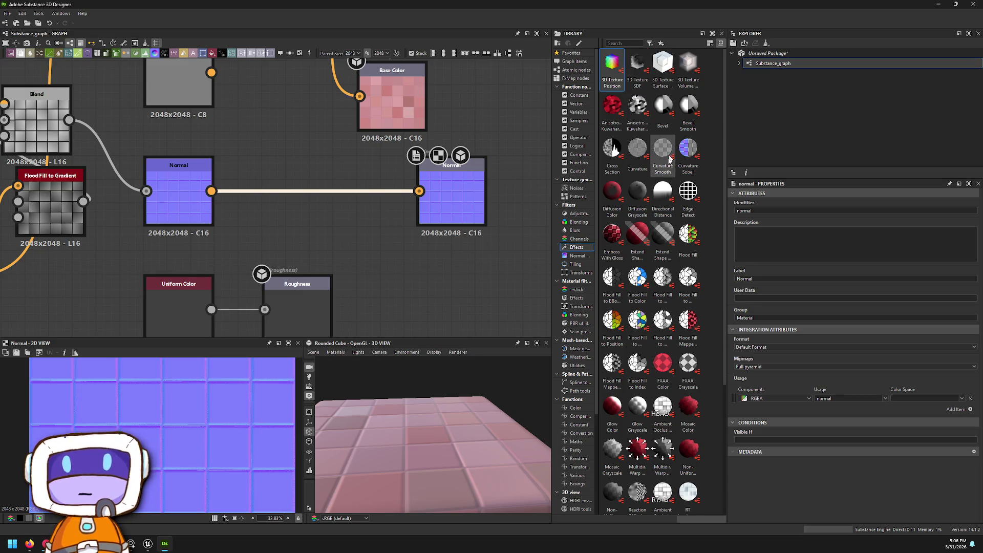
scroll(670, 157, "down", 3)
- Add a Mosaic Grayscale node and wire Blend and Flood Fill to Random Grayscale into it
mouse_move(606, 275)
left_mouse_down()
mouse_move(309, 216)
mouse_move(272, 245)
mouse_move(292, 123)
left_mouse_up()
mouse_move(272, 116)
middle_mouse_down()
mouse_move(396, 174)
mouse_move(455, 232)
middle_mouse_up()
left_click_drag(455, 232, 430, 163)
middle_click_drag(430, 164, 444, 237)
mouse_move(424, 228)
left_mouse_down()
mouse_move(387, 231)
mouse_move(262, 322)
left_mouse_up()
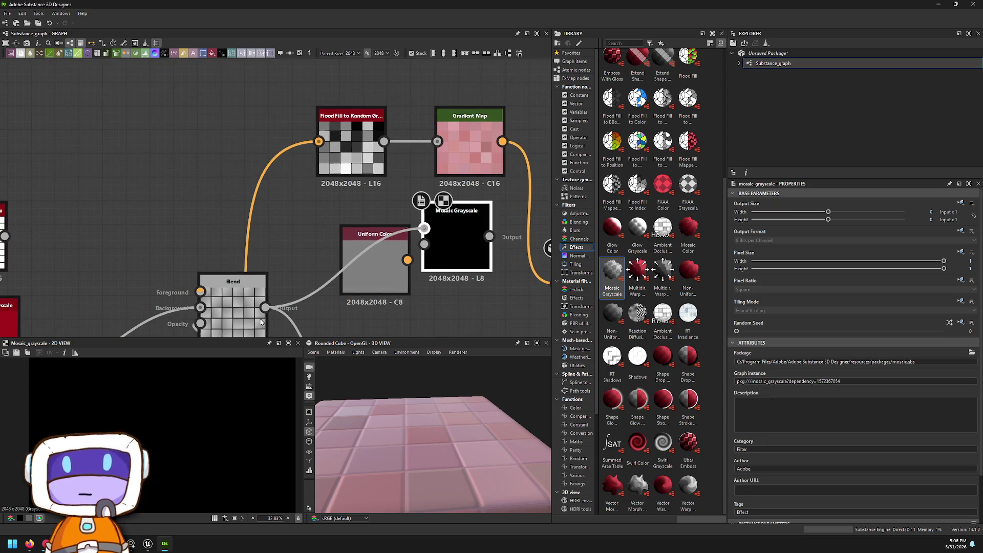
left_click_drag(424, 228, 384, 142)
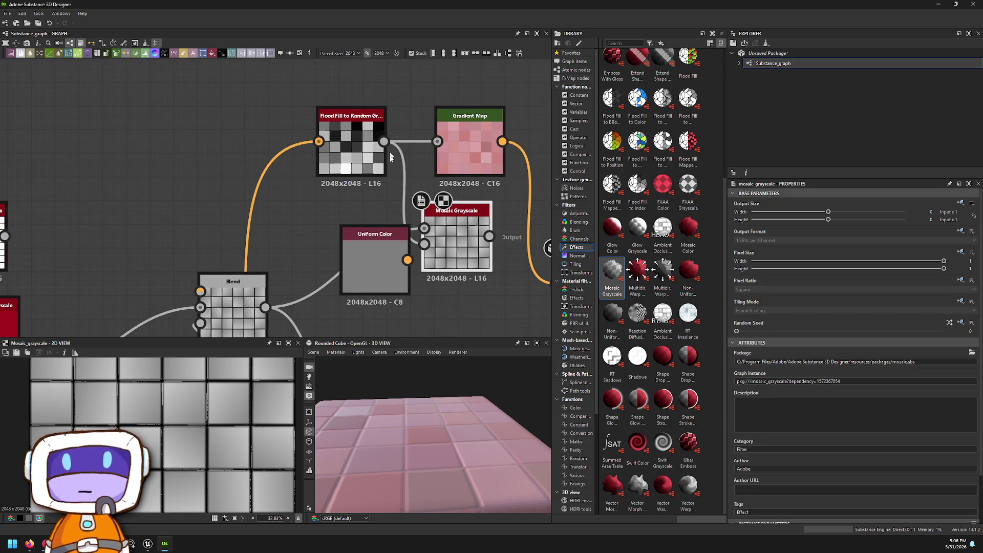
- Raise the Mosaic Grayscale Samples from 8 to 16
scroll(232, 328, "down", 1)
scroll(198, 362, "down", 2)
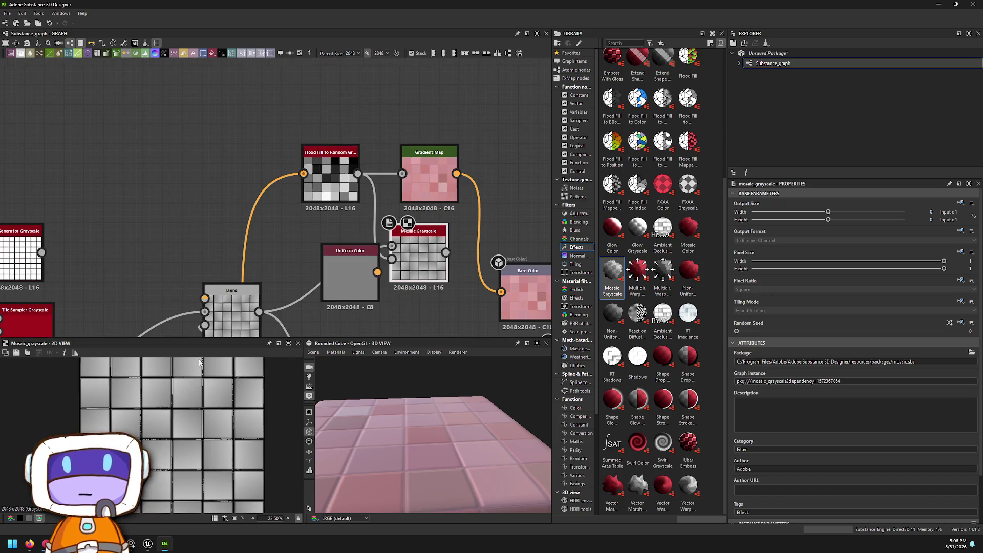
scroll(198, 362, "down", 2)
scroll(831, 495, "down", 1)
mouse_move(839, 487)
left_mouse_down()
mouse_move(940, 485)
mouse_move(736, 487)
left_mouse_up()
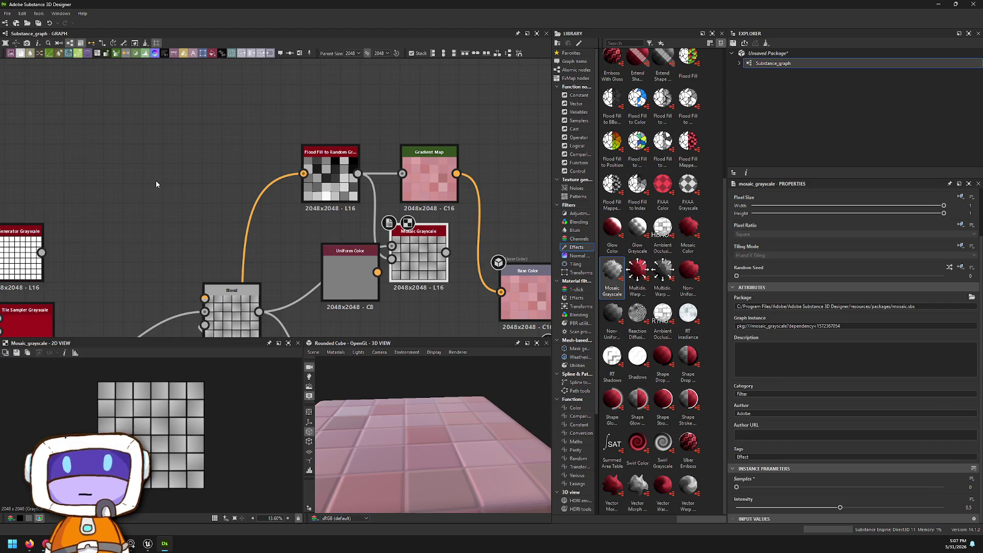
- Place an Ambient Occlusion (RTAO) node left of Flood Fill to Random Grayscale, fed by Blend's output
right_click(444, 142)
key("Escape")
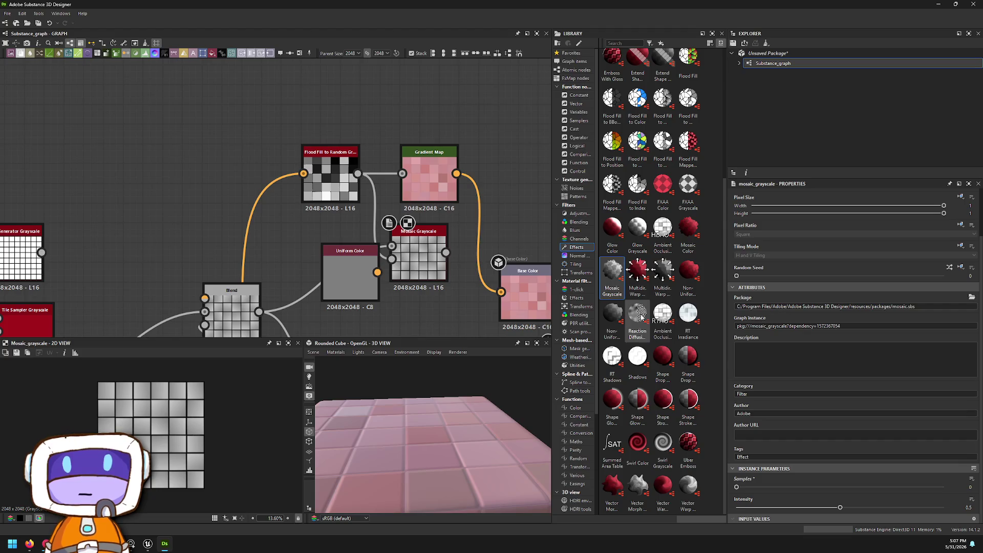
mouse_move(670, 315)
left_mouse_down()
mouse_move(229, 187)
mouse_move(256, 189)
left_mouse_up()
mouse_move(568, 246)
left_mouse_down()
mouse_move(488, 212)
mouse_move(432, 255)
left_mouse_up()
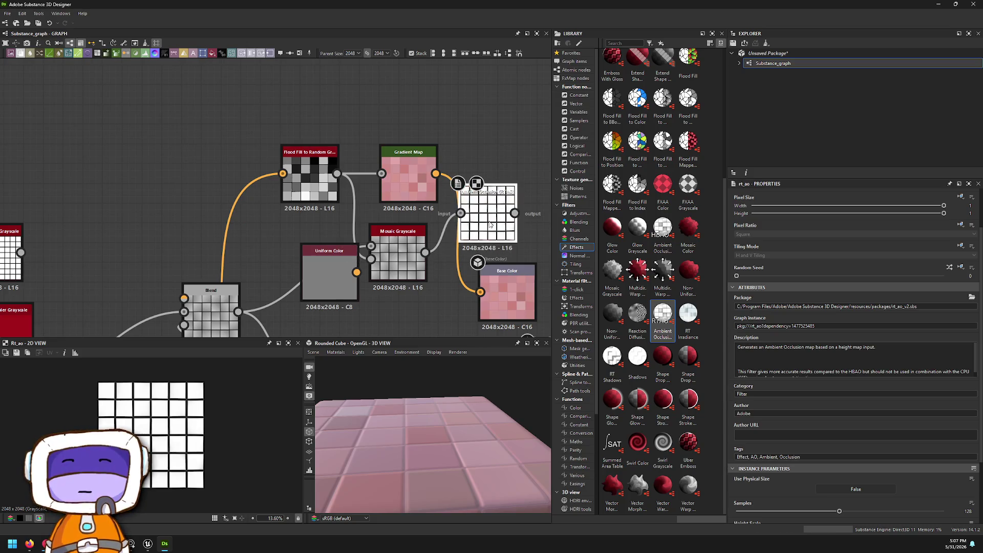
scroll(163, 438, "up", 9)
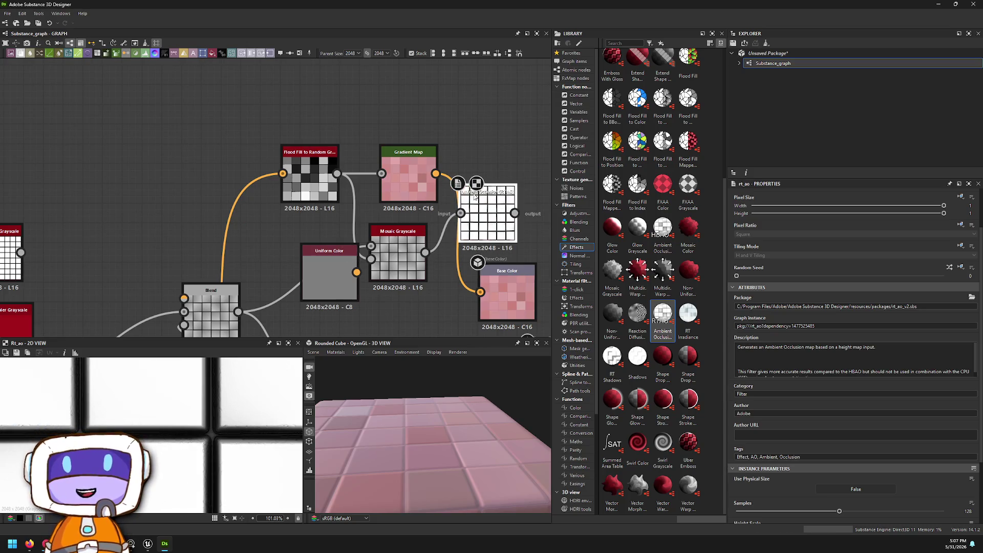
left_click_drag(486, 220, 257, 200)
left_click_drag(238, 312, 232, 194)
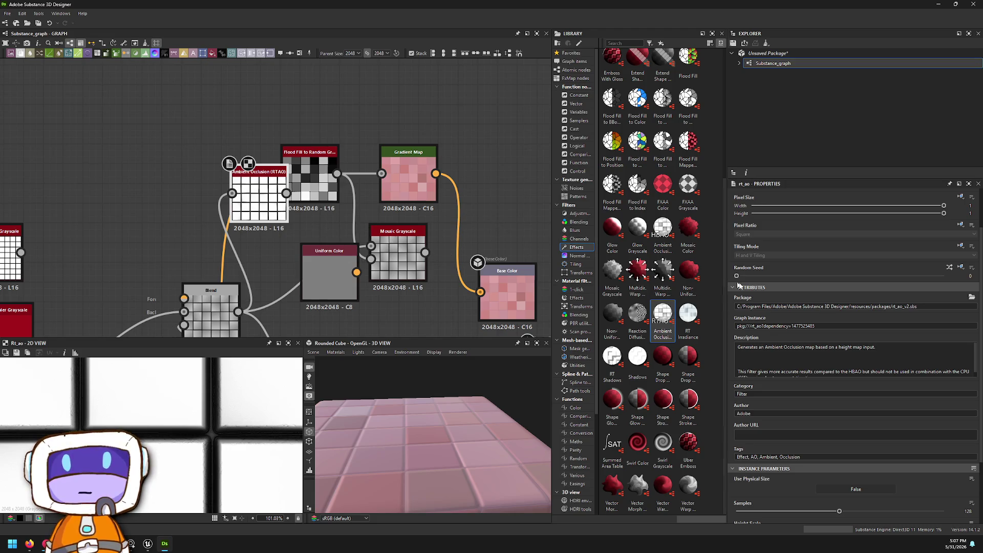
scroll(732, 305, "down", 3)
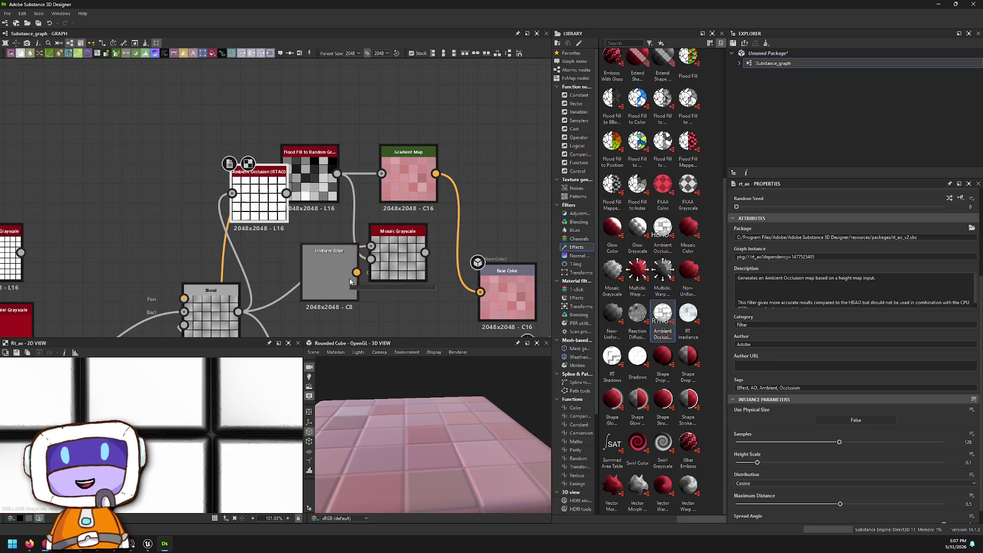
right_click(528, 203)
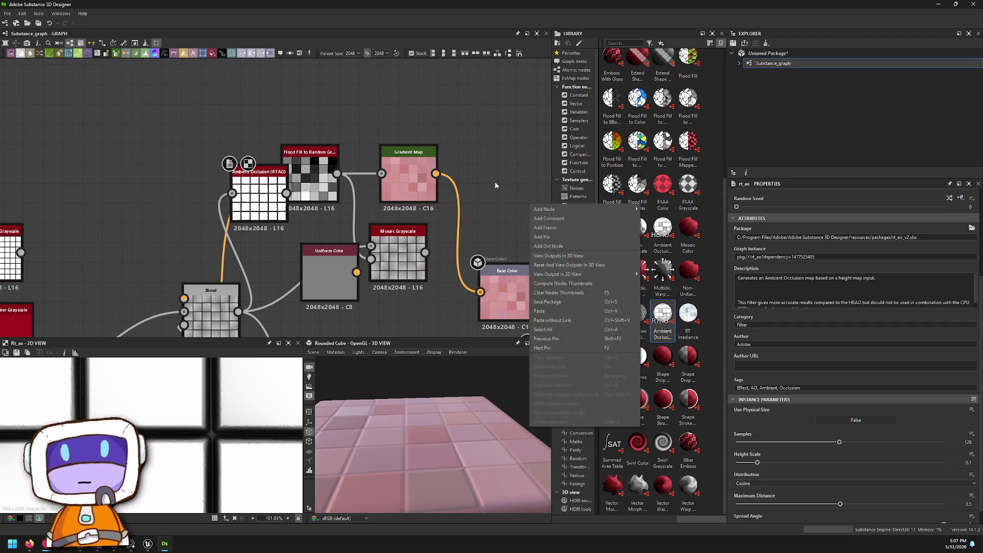
middle_click_drag(496, 183, 531, 97)
scroll(488, 190, "down", 1)
middle_click_drag(488, 189, 339, 207)
mouse_move(272, 268)
left_mouse_down()
mouse_move(316, 205)
mouse_move(325, 224)
left_mouse_up()
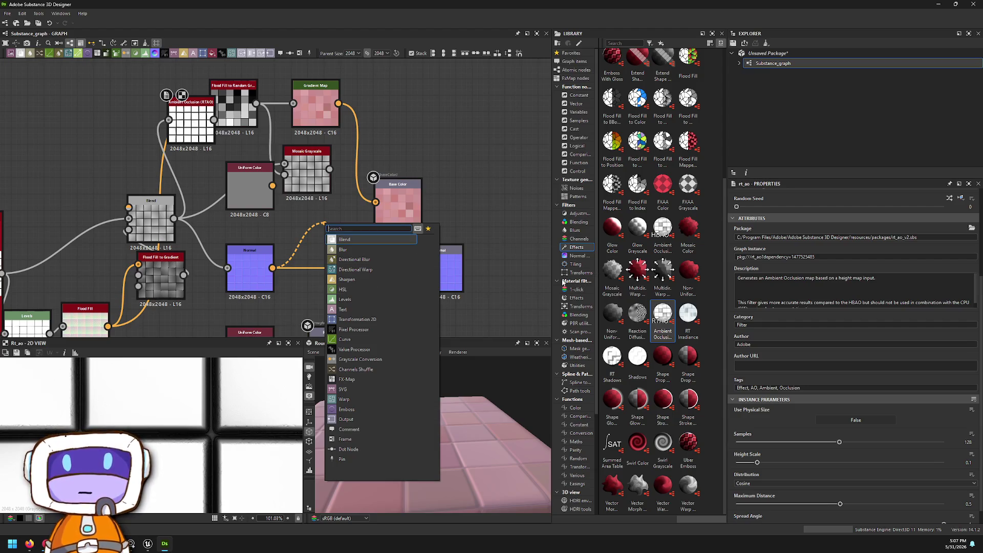
type("n")
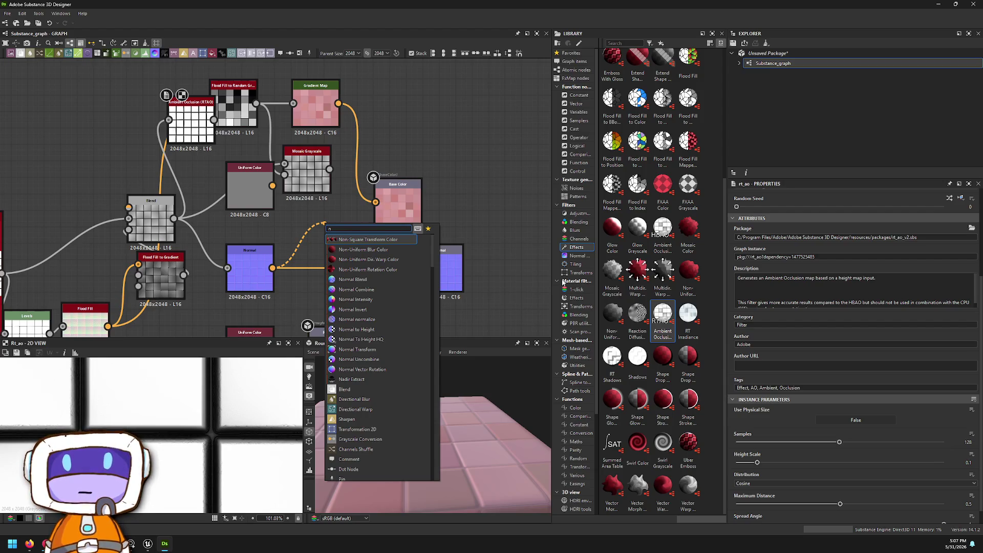
key("BackSpace")
type("p")
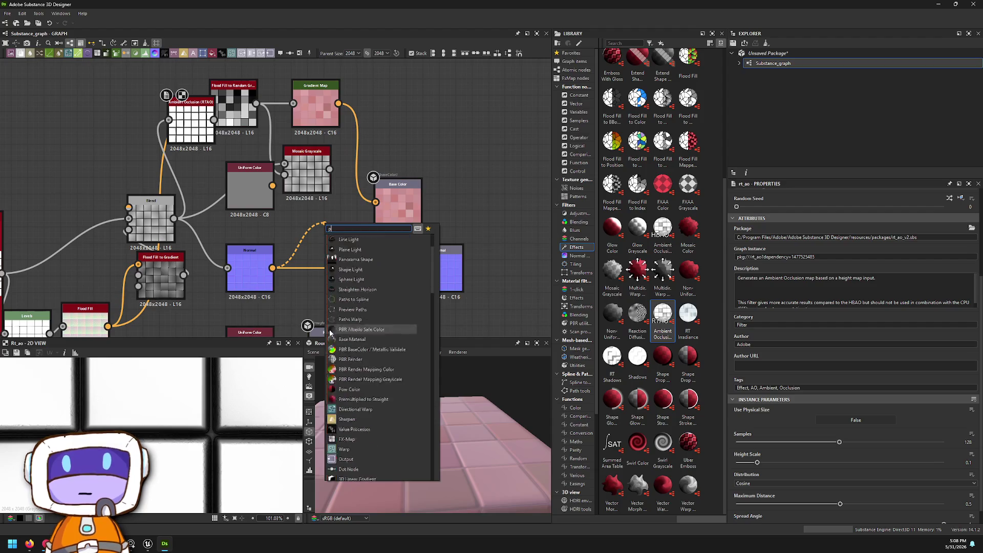
scroll(361, 295, "down", 10)
scroll(361, 296, "down", 5)
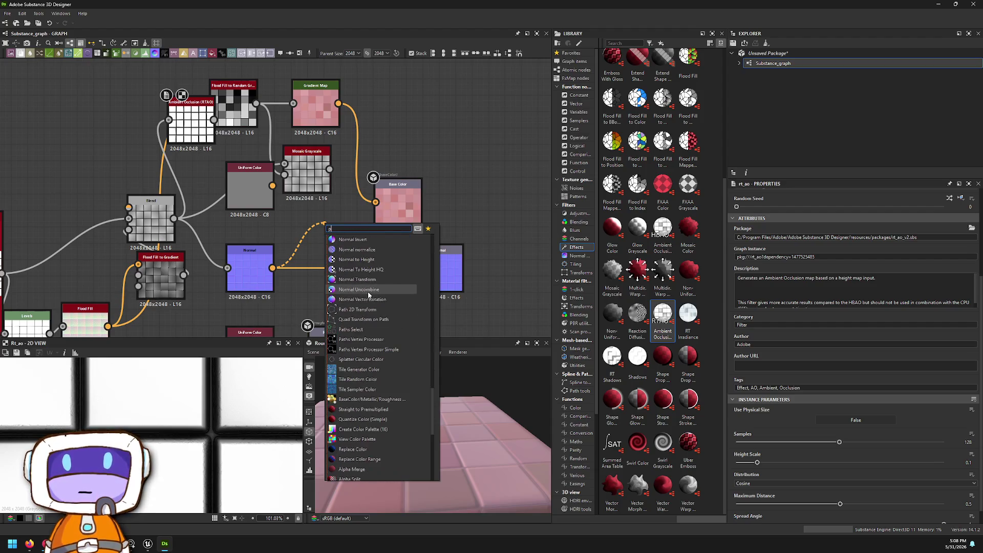
scroll(369, 295, "down", 4)
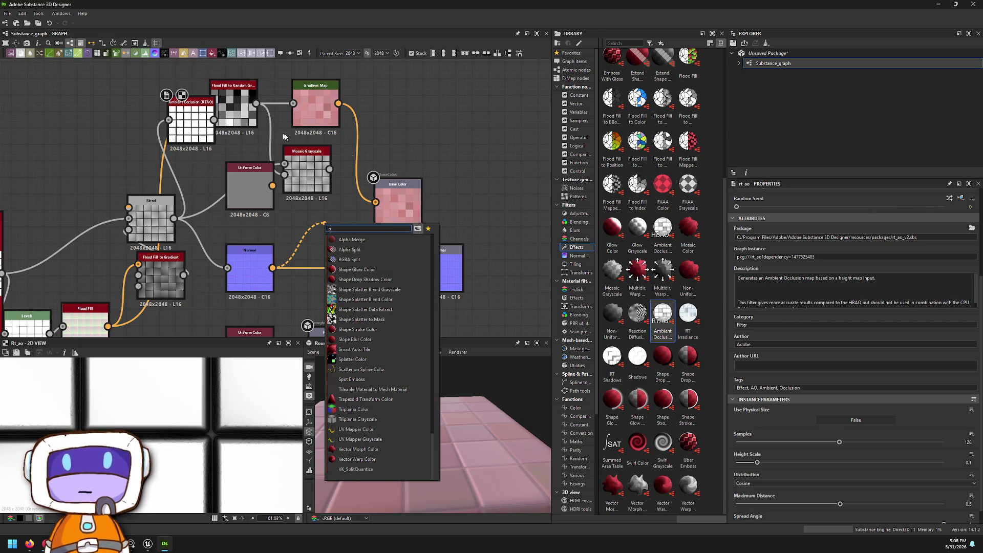
left_click(425, 169)
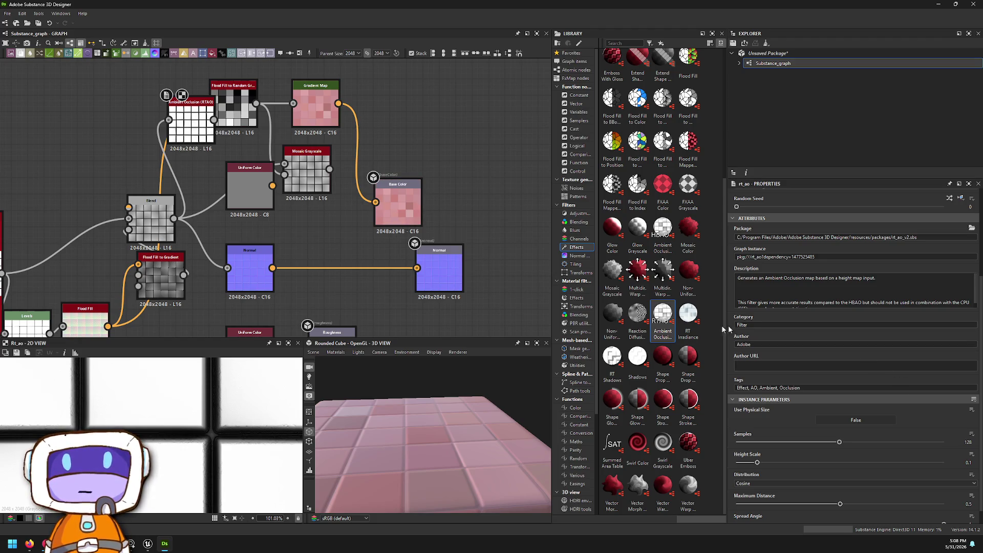
scroll(734, 322, "down", 1)
scroll(533, 323, "down", 1)
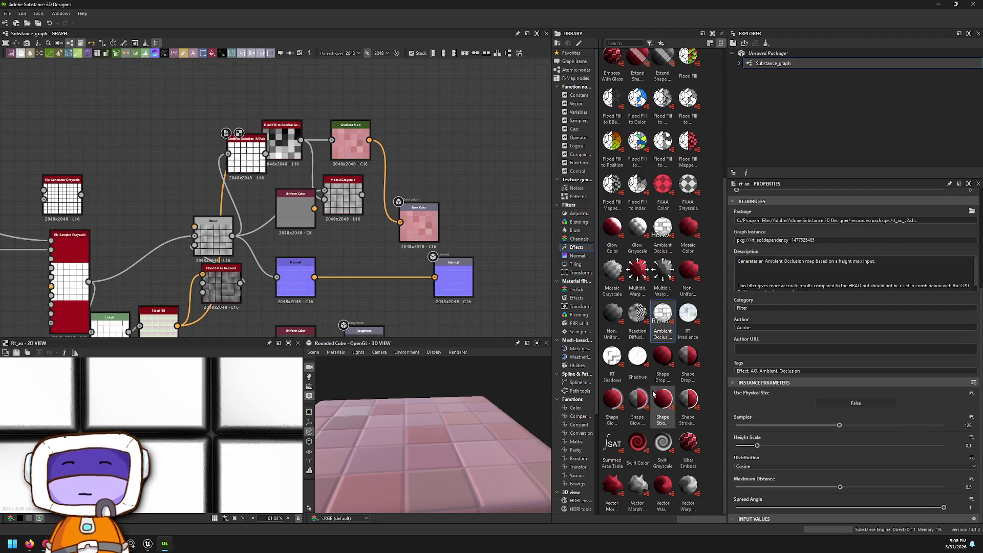
- Browse the Normal, Tiling and Material filter categories in the library
scroll(686, 440, "up", 4)
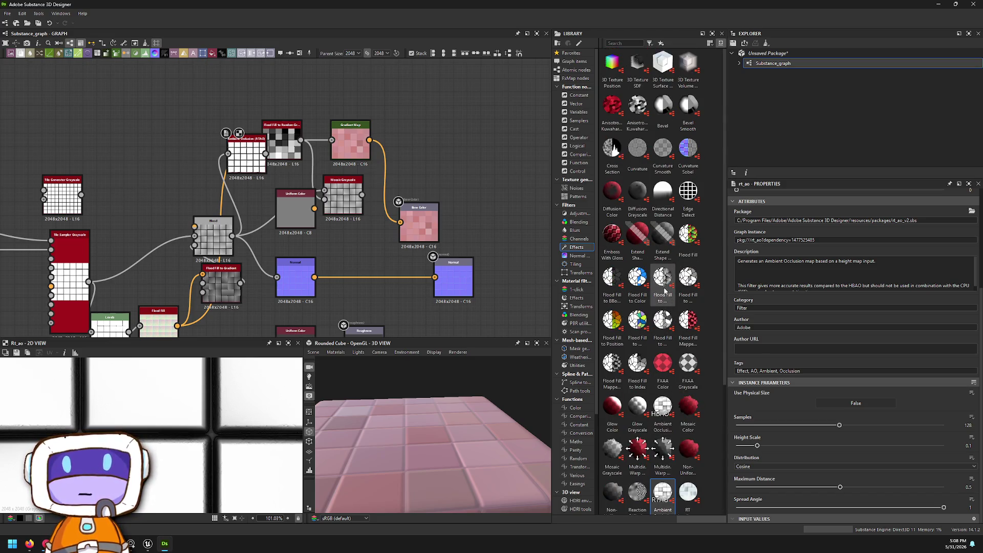
left_click(577, 255)
left_click(576, 264)
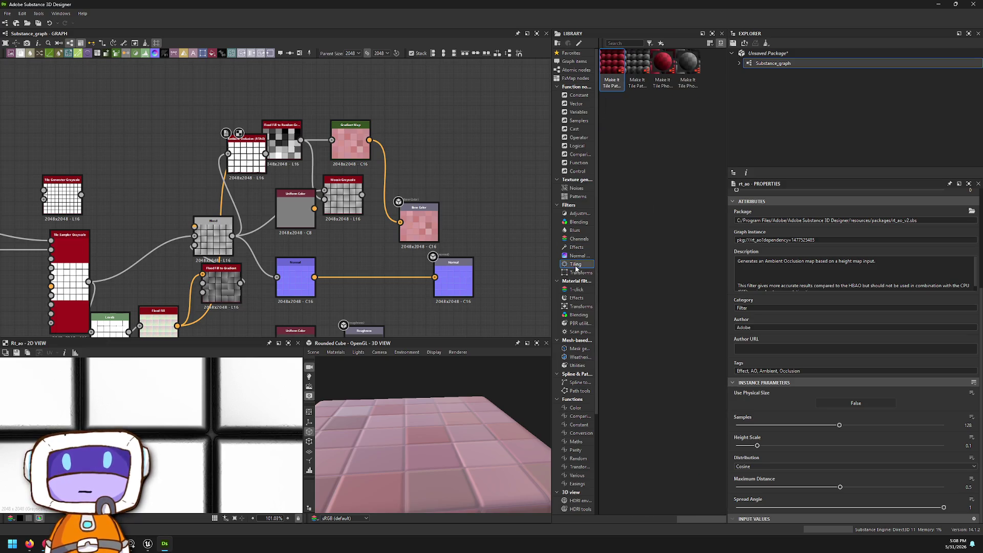
left_click(576, 289)
left_click(574, 298)
left_click(568, 314)
- Continue through scan, PBR utility, spline, mesh-based and weathering nodes to Functions > Comparison
left_click(580, 331)
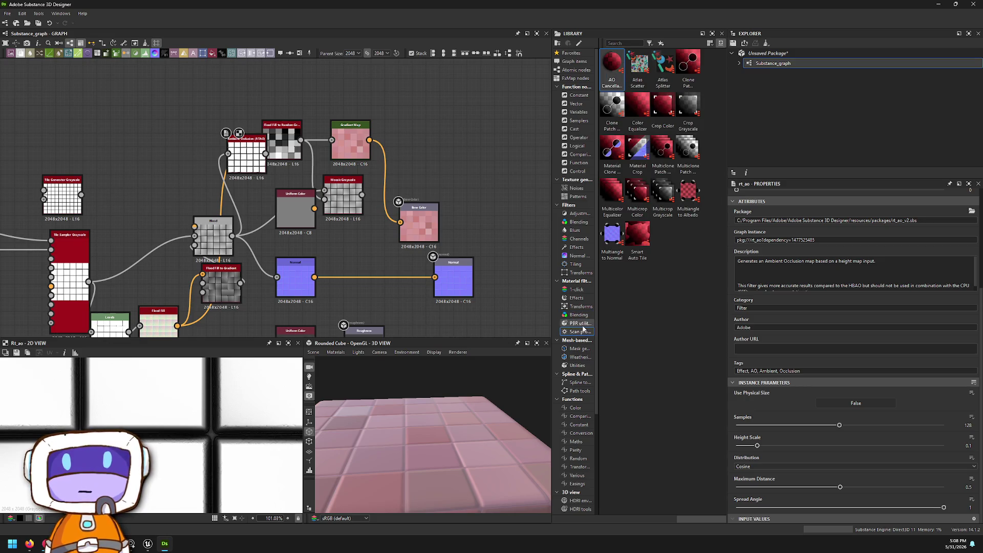
left_click(579, 323)
left_click(577, 382)
left_click(581, 364)
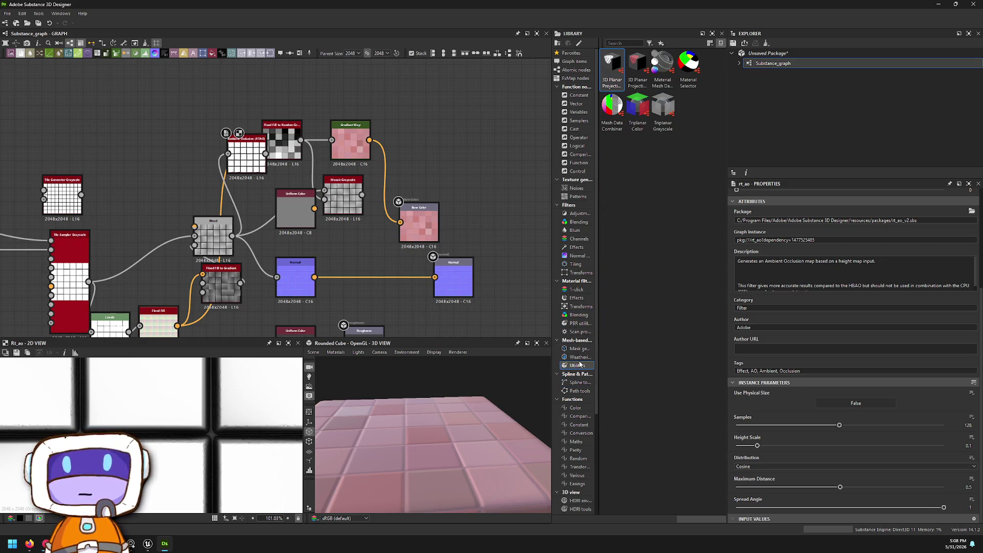
left_click(578, 357)
left_click(577, 417)
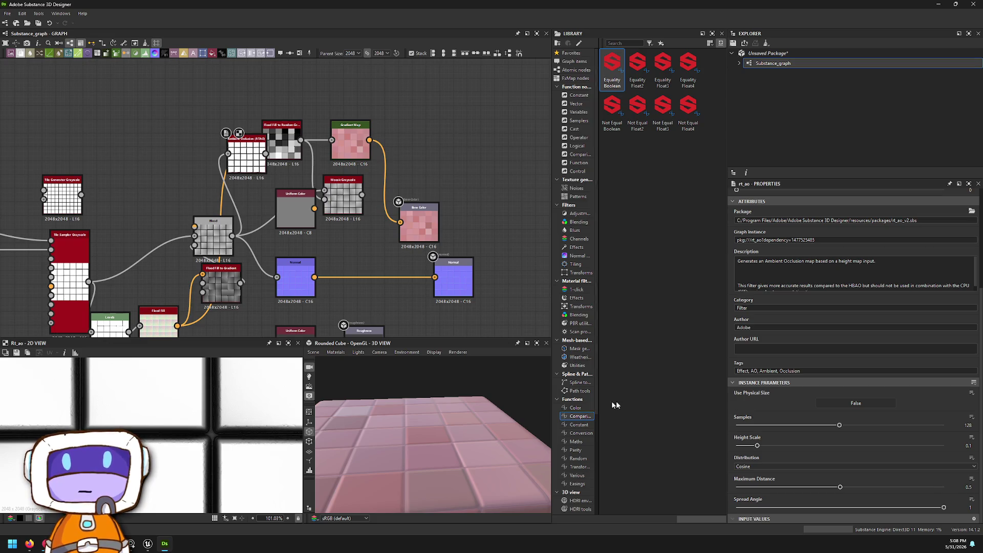
left_click(29, 544)
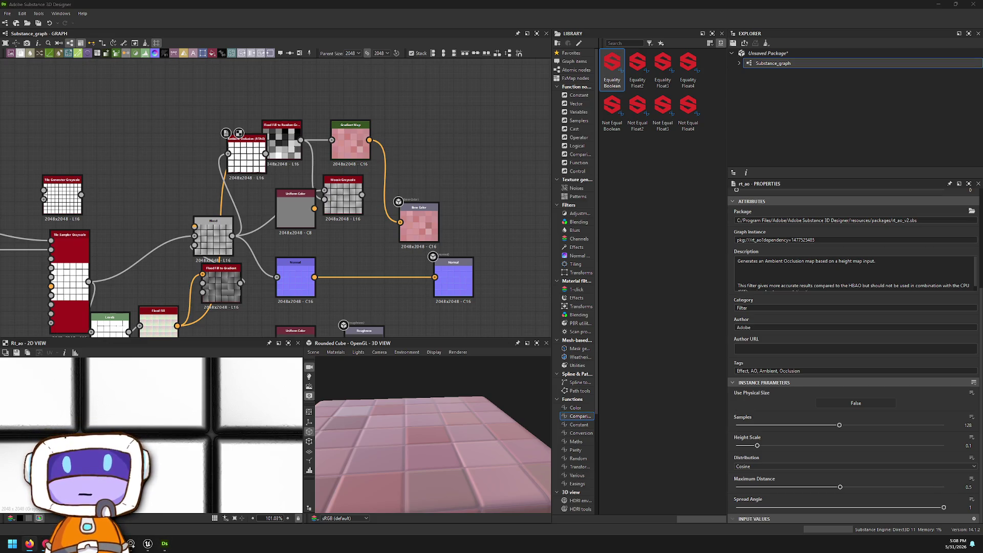
left_click(434, 158)
middle_click_drag(398, 287, 477, 151)
scroll(448, 459, "up", 5)
left_click_drag(439, 406, 450, 404)
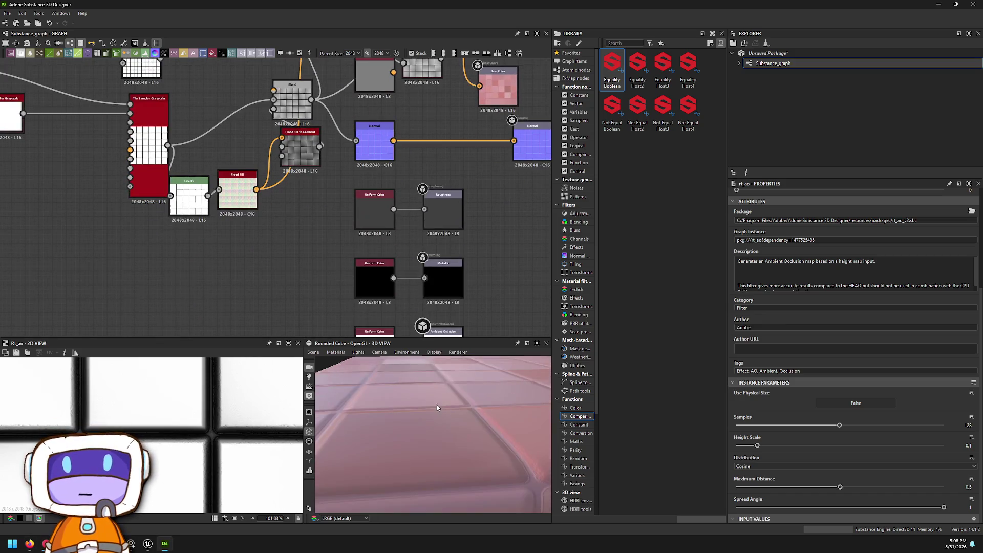
scroll(395, 209, "up", 6)
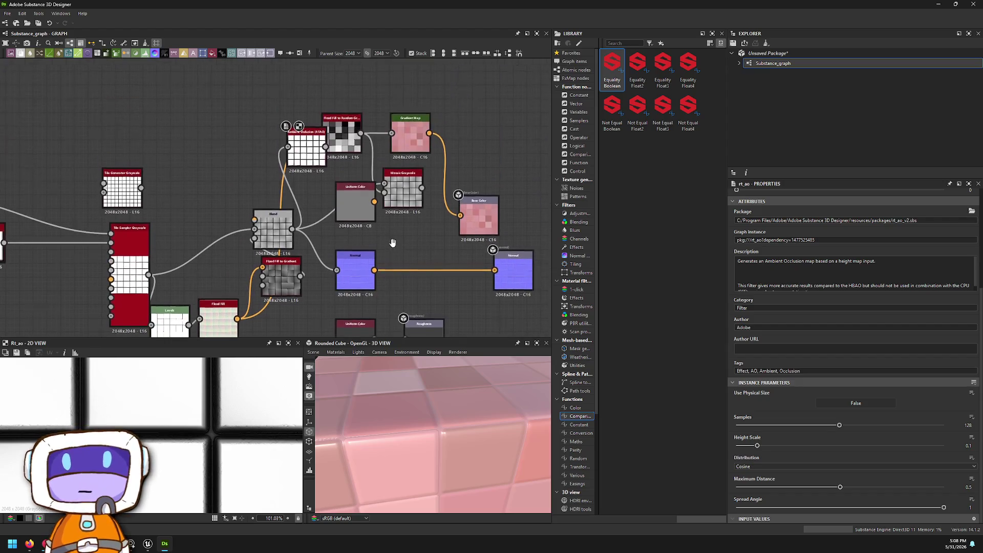
scroll(295, 163, "down", 2)
middle_click_drag(246, 286, 420, 143)
scroll(163, 203, "down", 3)
scroll(163, 203, "up", 6)
left_click(162, 202)
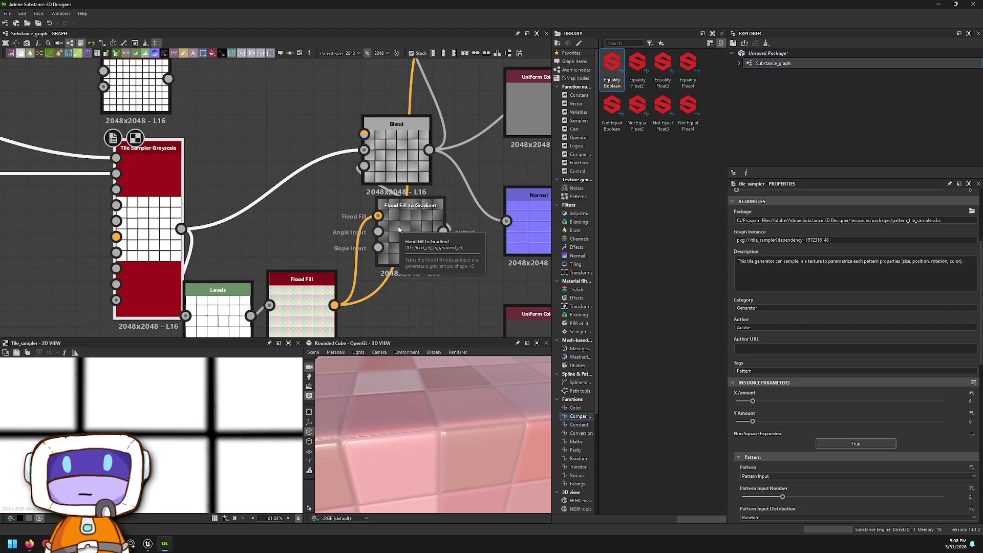
left_click(399, 229)
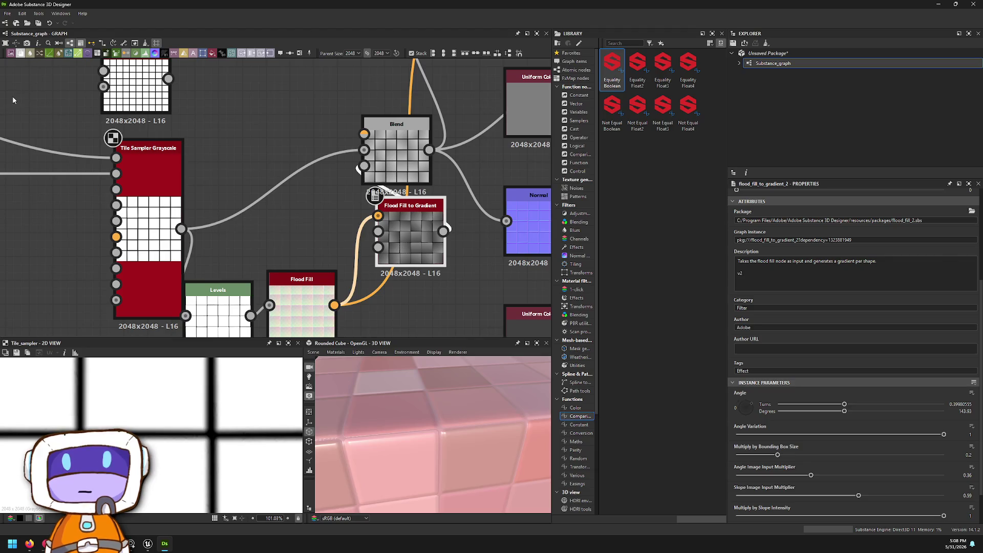
scroll(15, 97, "down", 2)
mouse_move(15, 96)
middle_mouse_down()
mouse_move(10, 126)
mouse_move(8, 112)
middle_mouse_up()
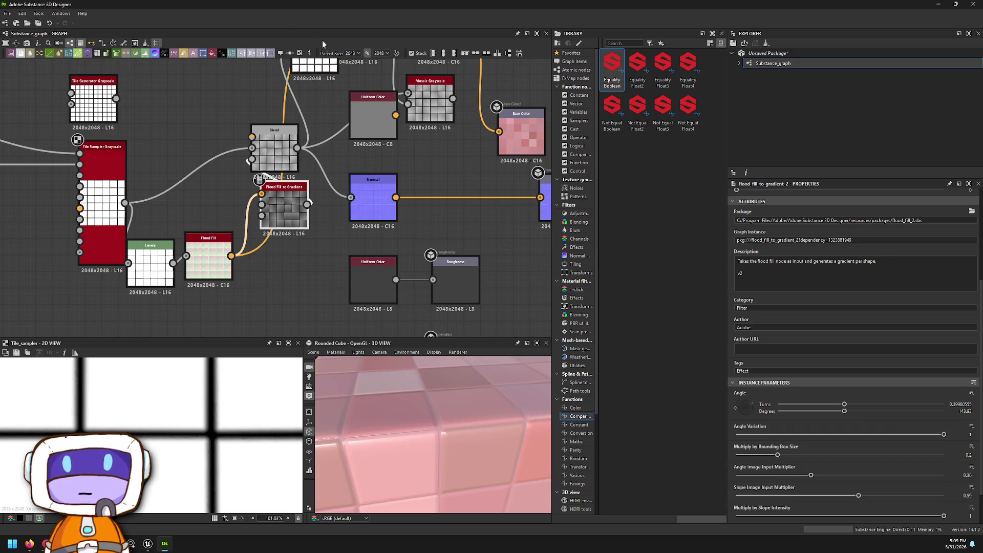
- Browse the Functions categories from Conversion through Easing
scroll(576, 392, "down", 3)
left_click(580, 357)
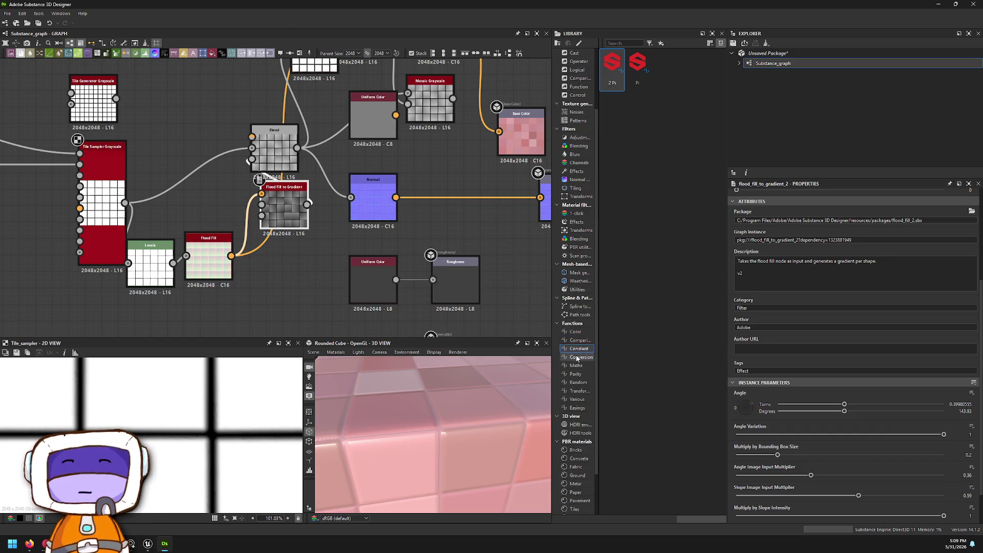
left_click(576, 365)
left_click(576, 374)
left_click(578, 382)
left_click(580, 391)
left_click(577, 399)
left_click(577, 408)
- Move through 3D view HDRI resources to PBR materials, ending on Ground with Gravel
left_click(584, 423)
left_click(584, 433)
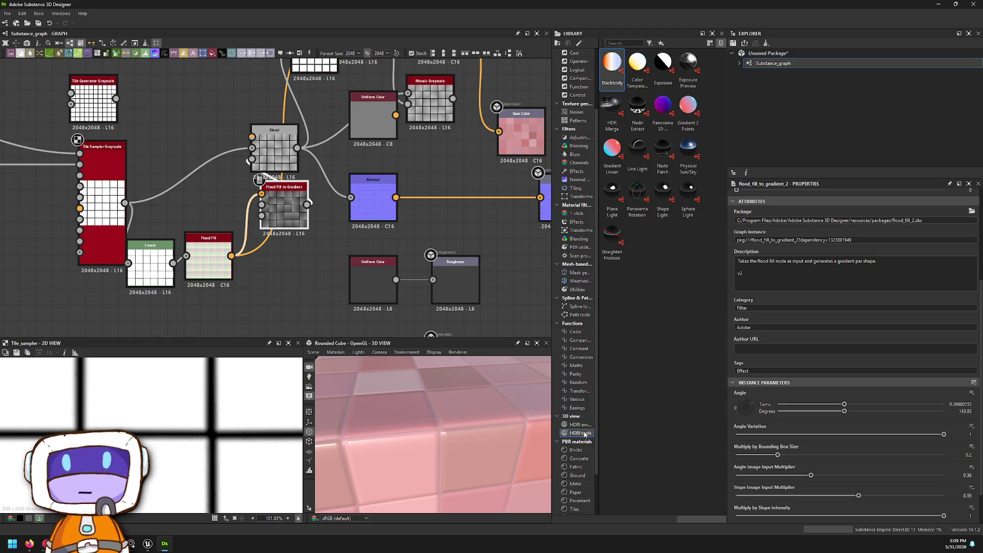
left_click(585, 424)
left_click(576, 441)
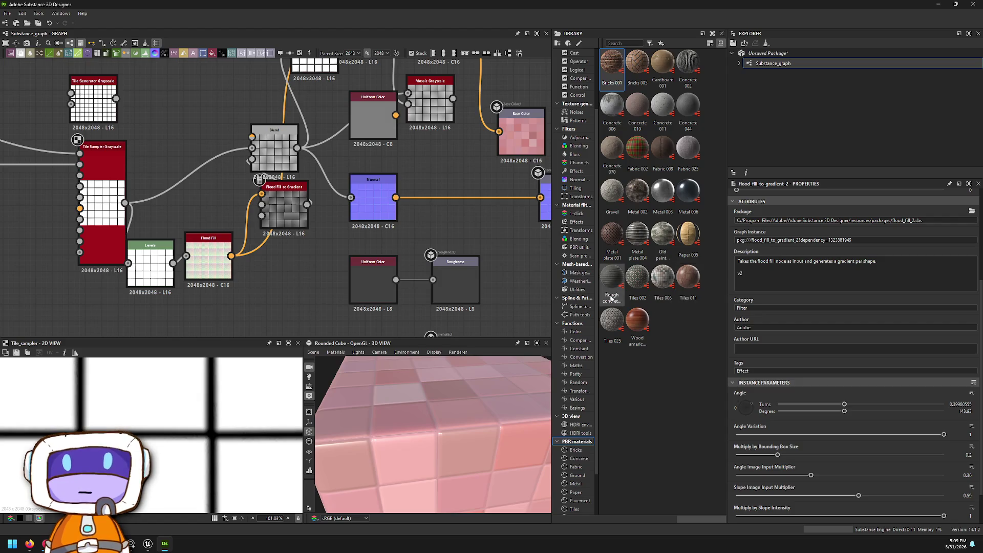
scroll(576, 425, "down", 2)
left_click(576, 399)
left_click(577, 417)
left_click(582, 424)
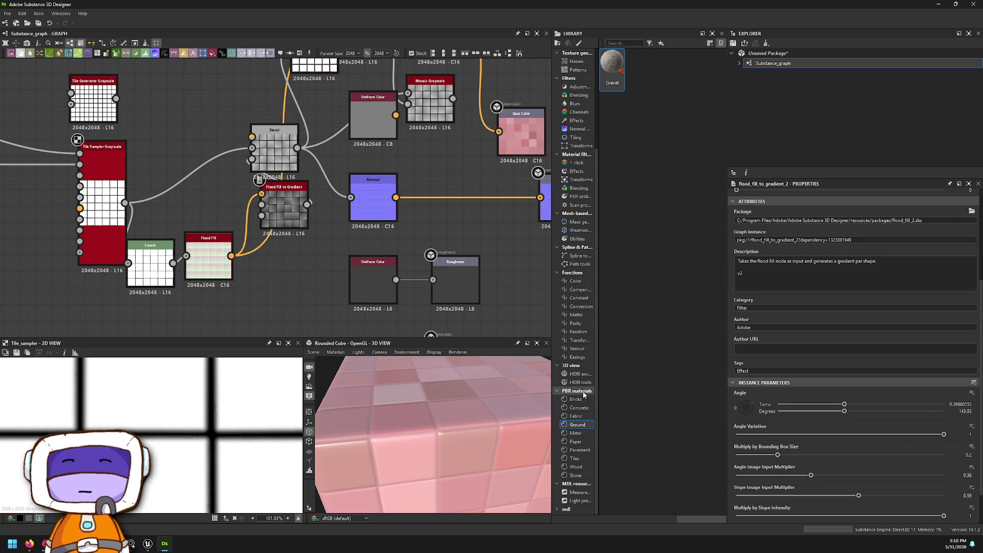
- Browse the remaining PBR material categories, Pavement and the MDL resources
left_click(575, 433)
left_click(576, 442)
left_click(580, 450)
left_click(575, 458)
left_click(576, 466)
left_click(575, 475)
left_click(580, 492)
- Show the Transforms and Normal filters, then settle on Tiling with the Make It Tile nodes
scroll(589, 492, "up", 5)
left_click(588, 272)
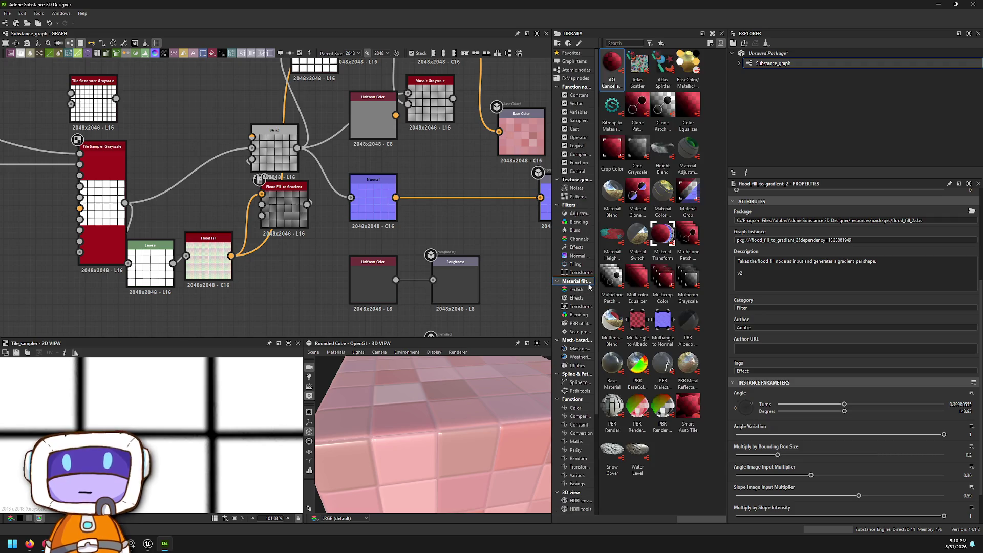
left_click(591, 256)
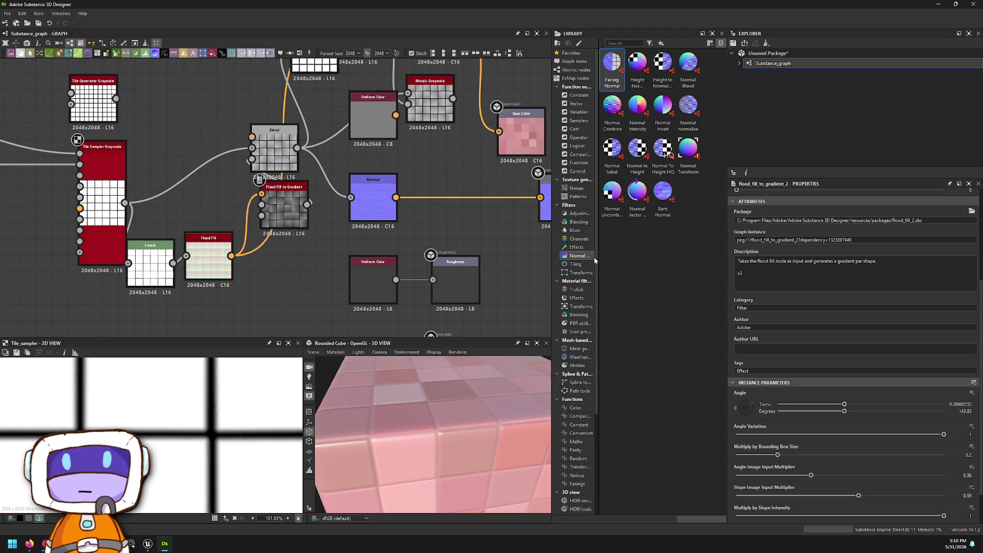
left_click(590, 264)
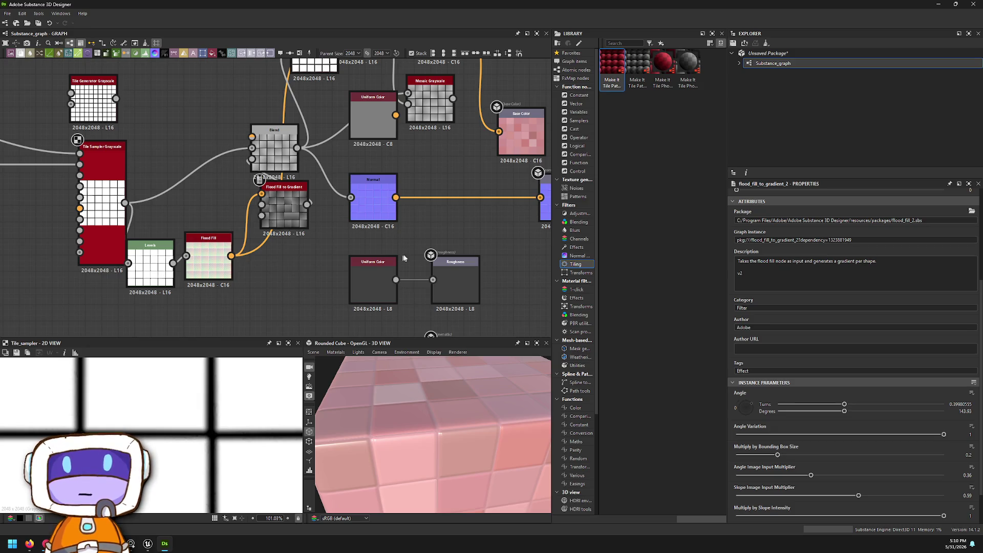
right_click(327, 237)
- Add a Curvature Smooth node from the Normal node's output via a 'curv' search
key("Escape")
right_click(410, 187)
left_click_drag(396, 198, 461, 218)
type("norf")
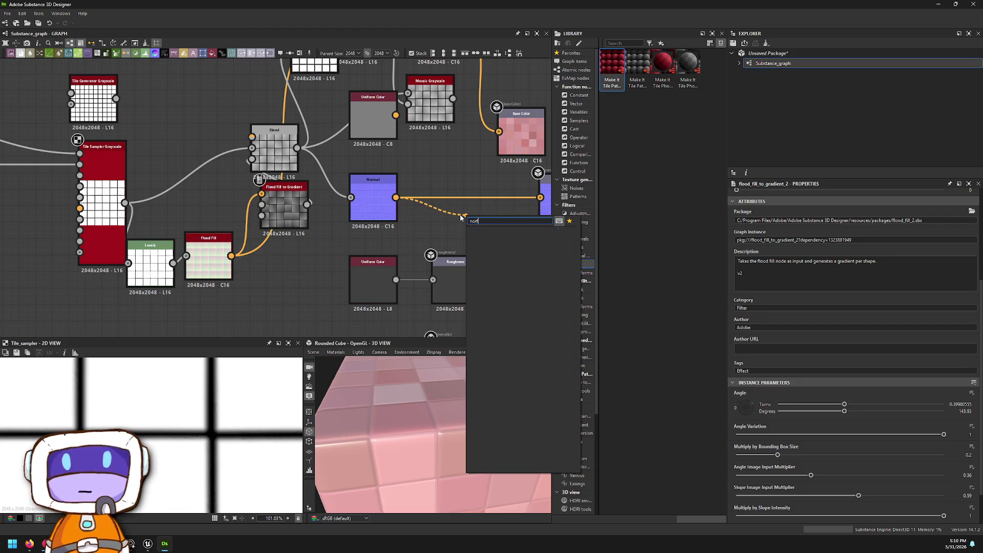
type("zml")
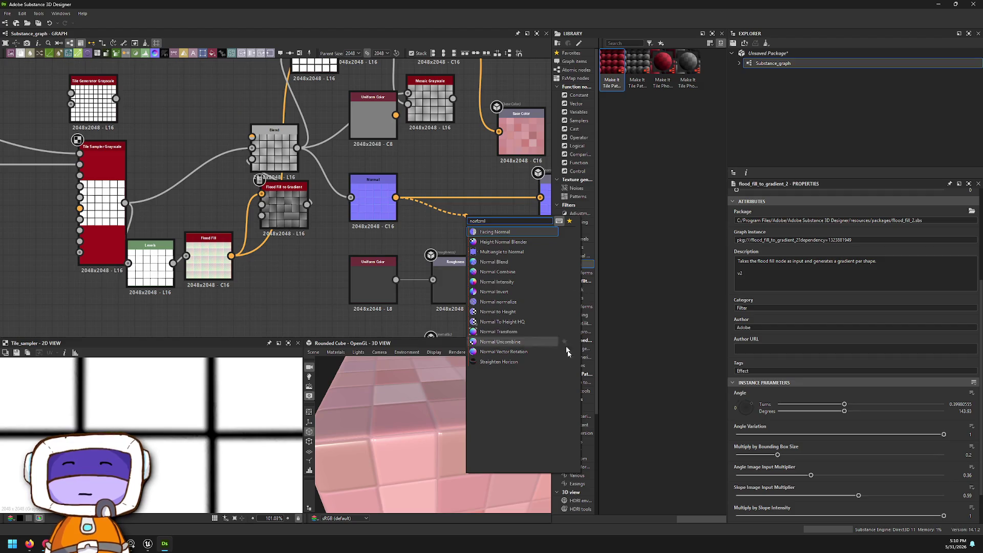
key("Escape")
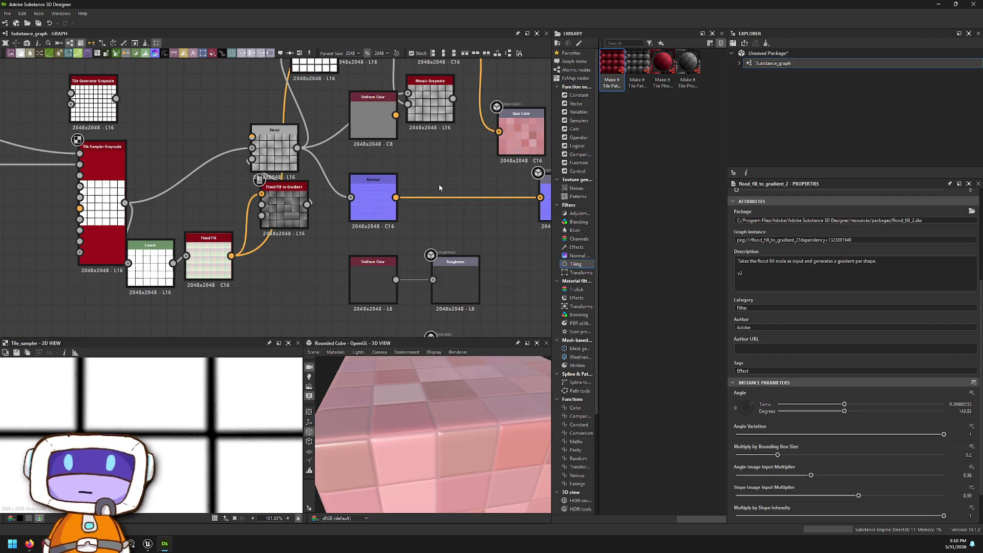
key("space")
type("curv")
key("Down")
key("Down")
key("Down")
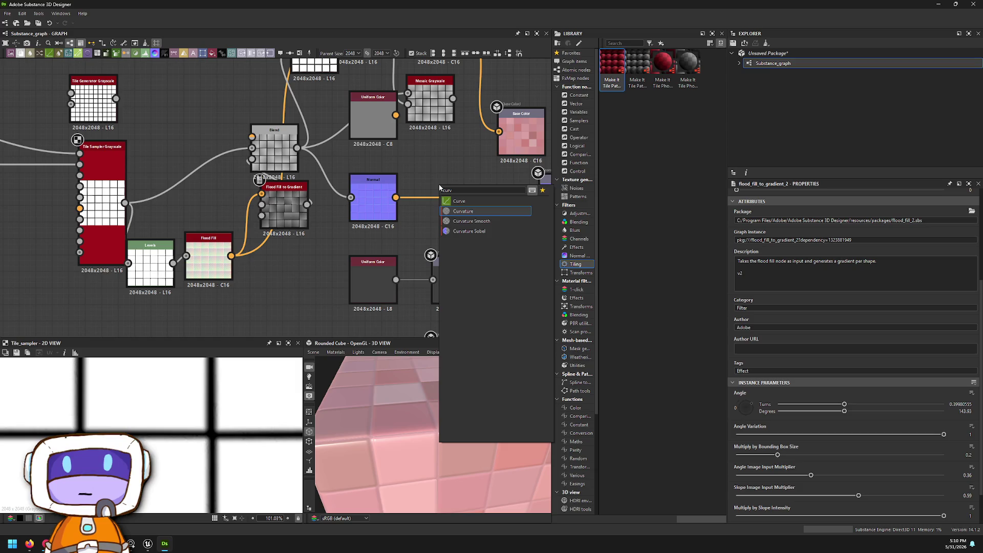
key("Up")
key("Return")
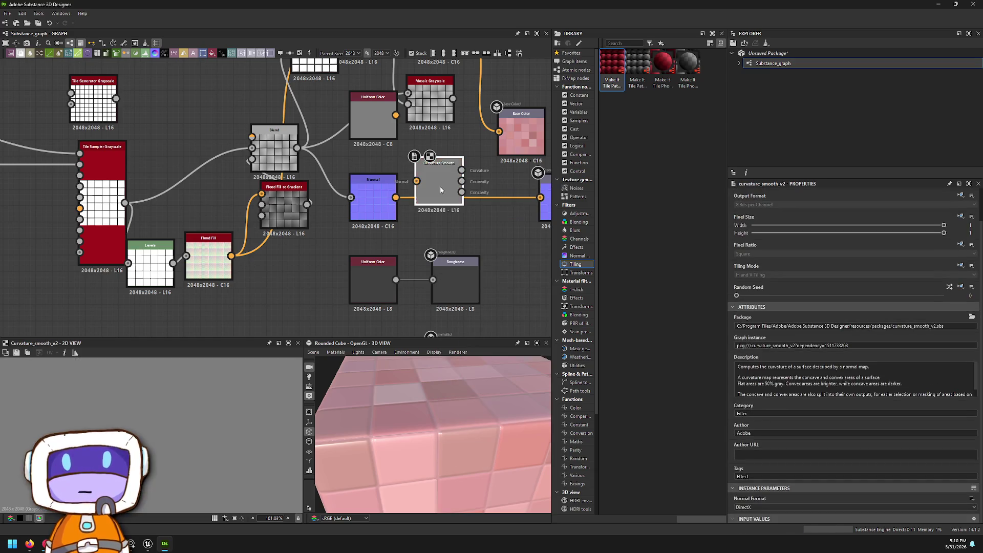
- Move the Base Color output node up-right and nudge Curvature Smooth up
mouse_move(457, 199)
middle_mouse_down()
mouse_move(388, 272)
mouse_move(305, 234)
middle_mouse_up()
scroll(398, 205, "up", 3)
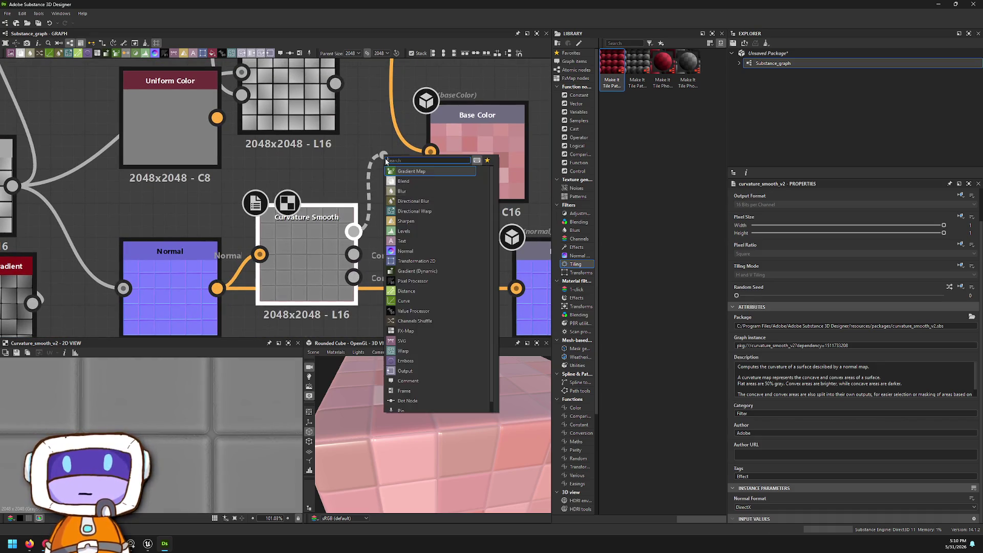
right_click(406, 128)
middle_click_drag(316, 129, 249, 214)
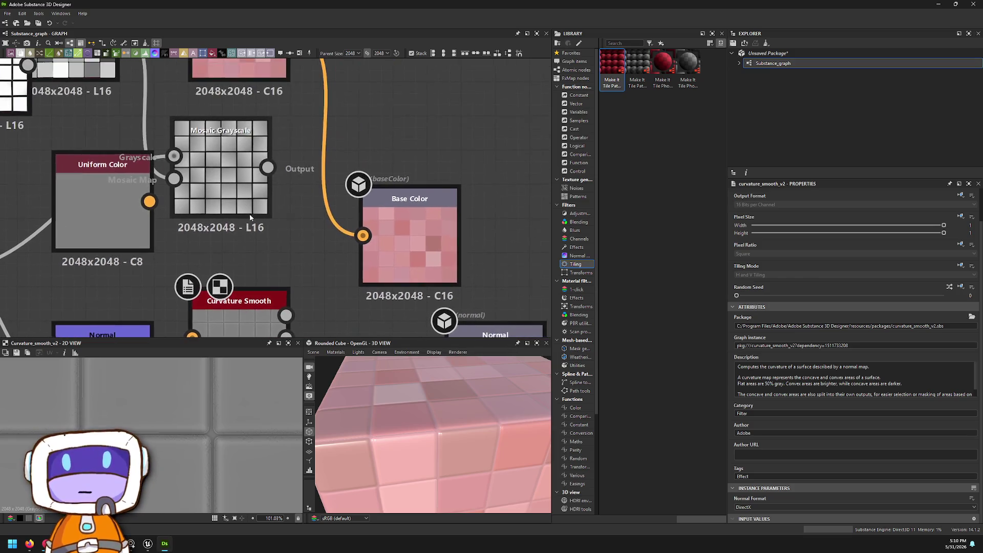
scroll(249, 213, "down", 2)
left_click_drag(333, 225, 428, 168)
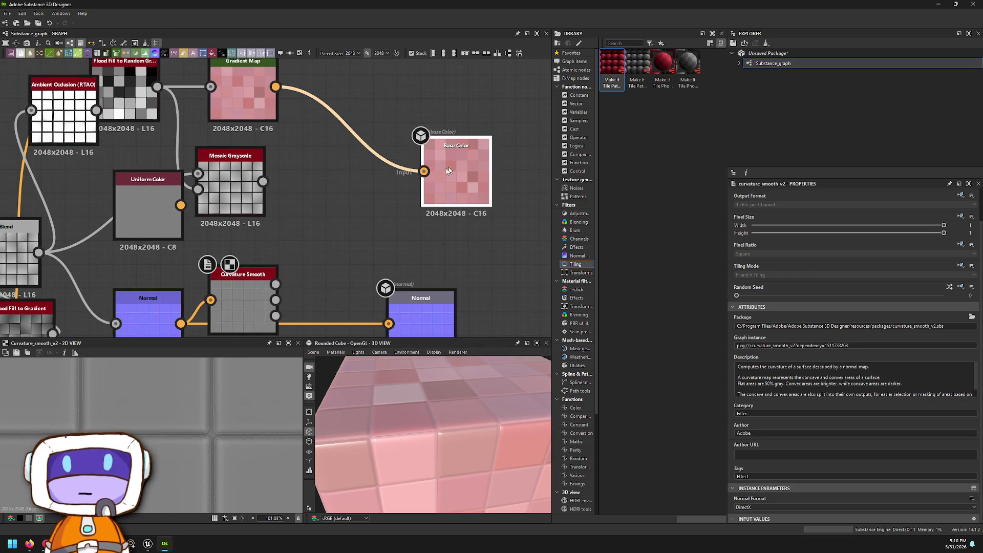
left_click_drag(247, 273, 247, 250)
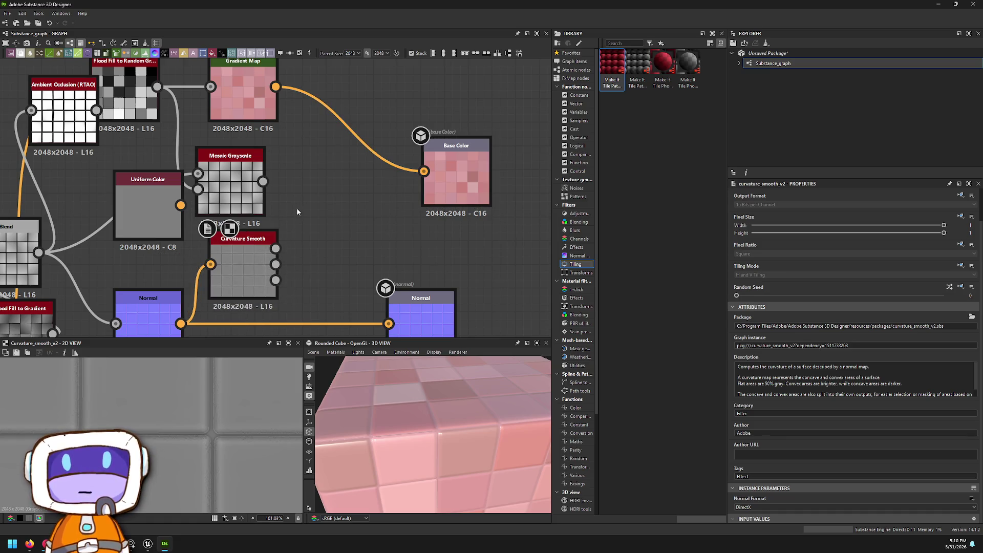
key("space")
- Add a Blend node fed by the Mosaic Grayscale output
type("bl")
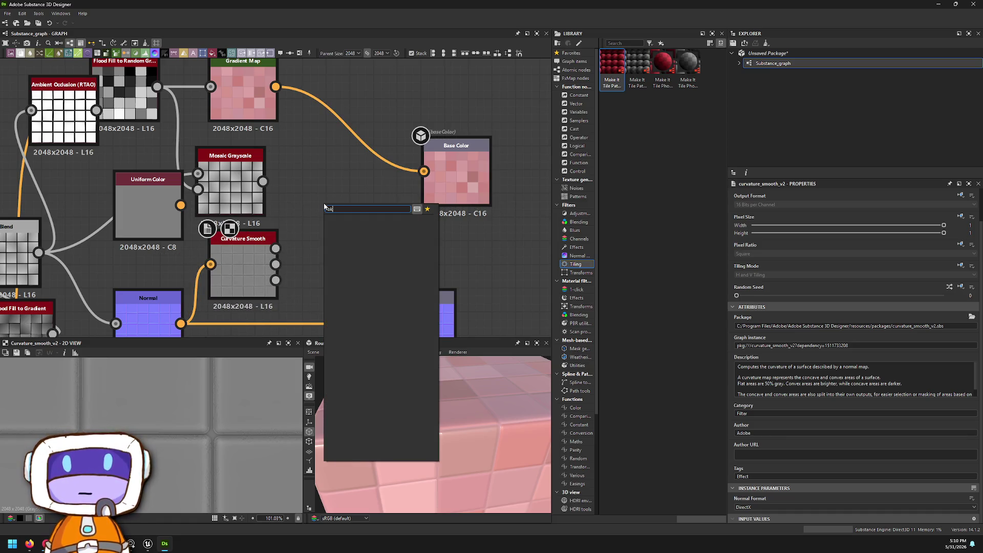
key("Return")
left_click_drag(282, 190, 265, 183)
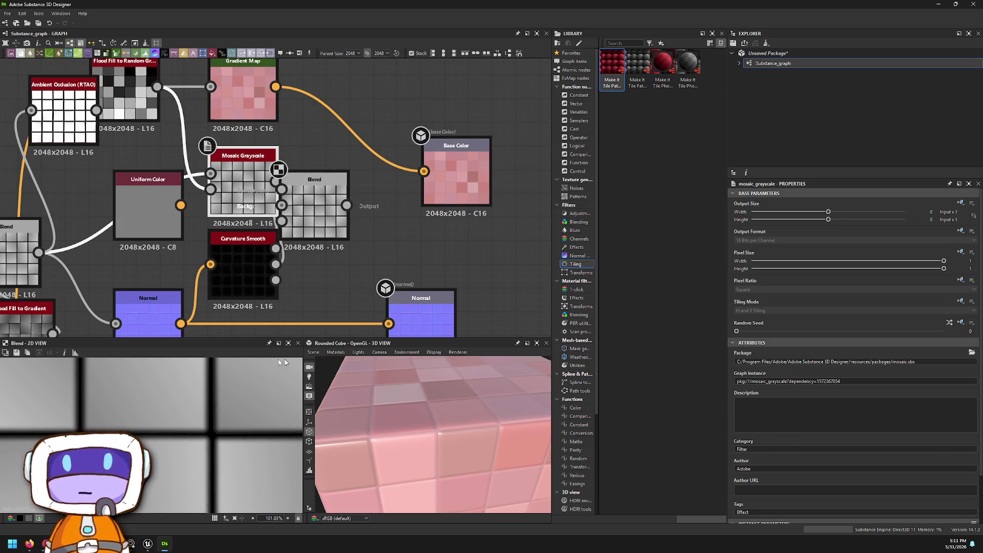
- Preview the Curvature Smooth result and place the Blend beside Base Color
left_click(217, 271)
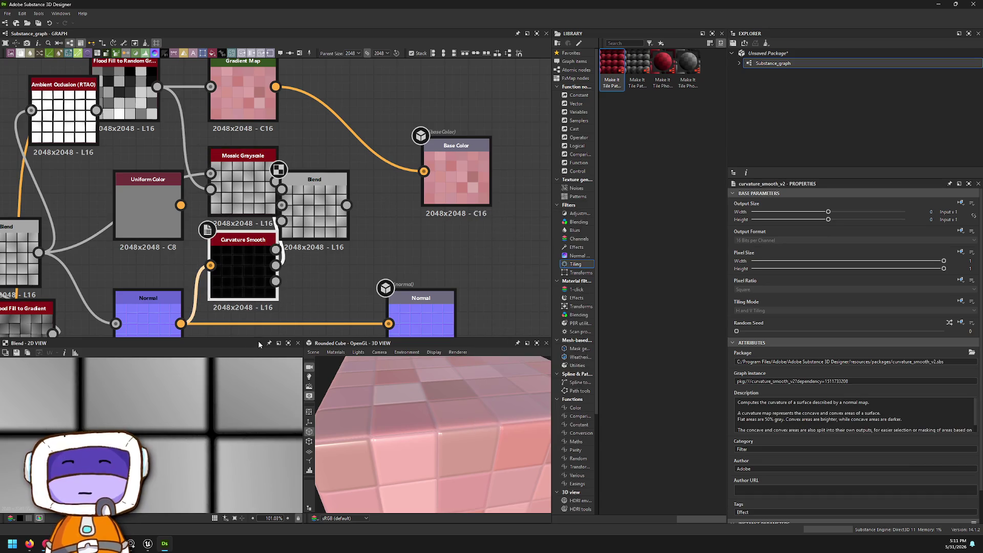
double_click(236, 283)
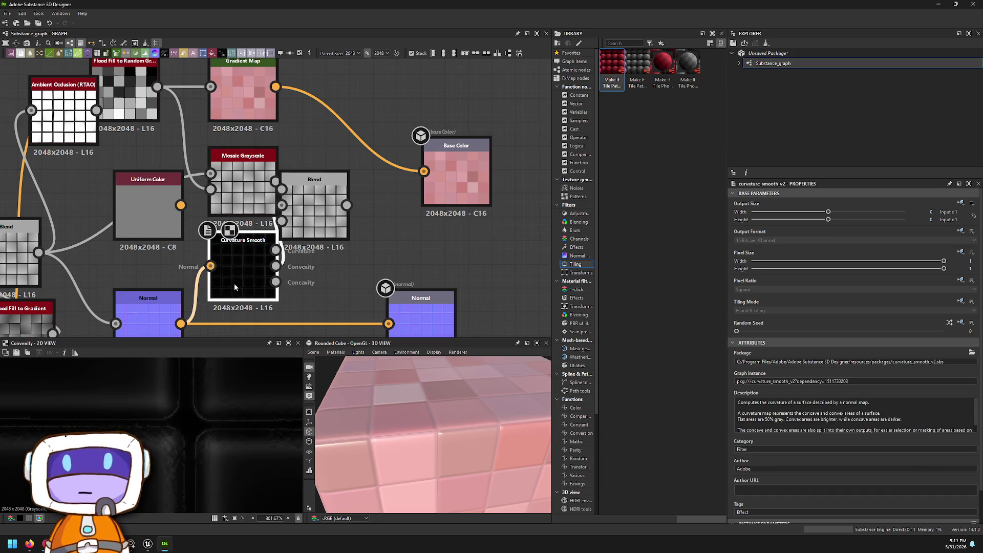
scroll(842, 436, "down", 1)
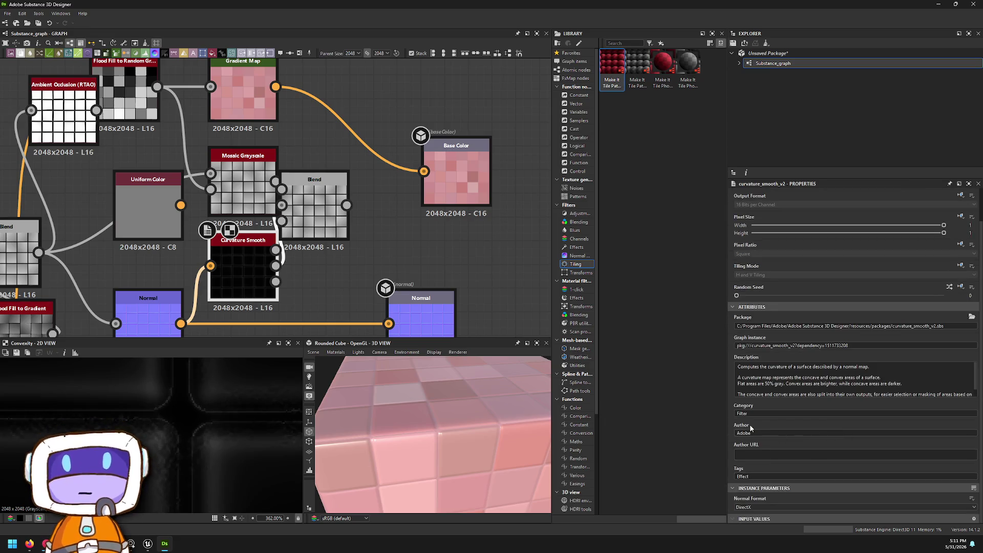
left_click_drag(314, 187, 432, 211)
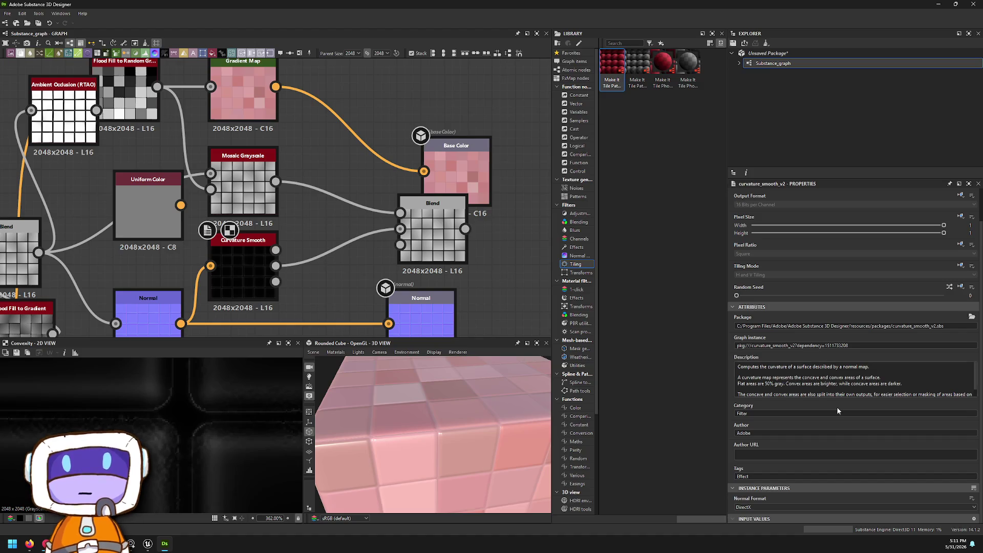
key("space")
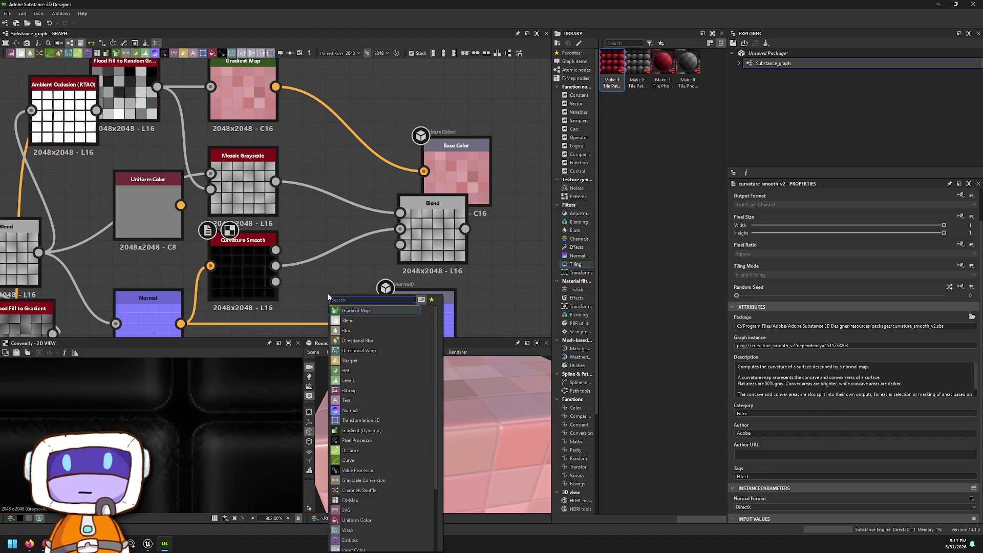
- Insert a Levels node between Curvature Smooth and the Blend's Opacity input
key("Return")
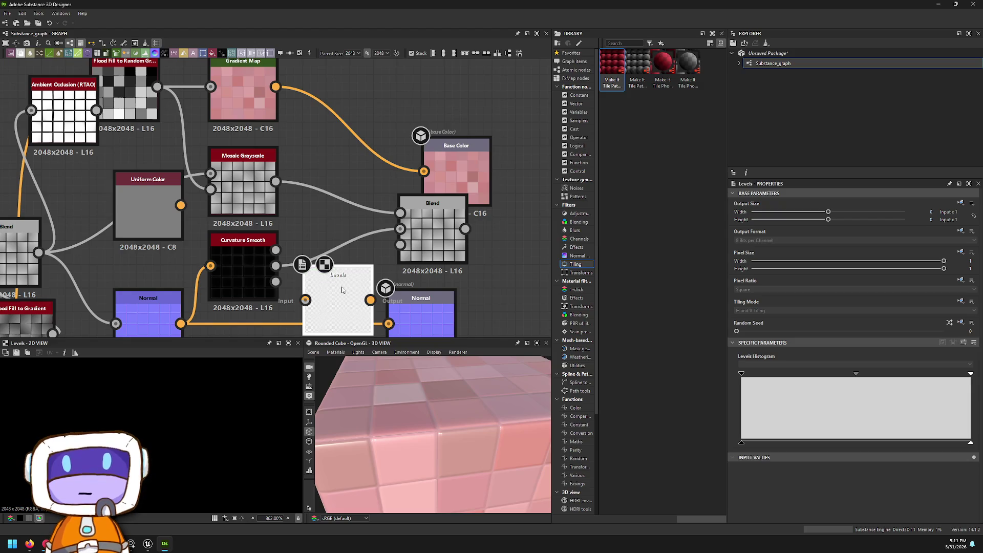
left_click_drag(305, 299, 276, 281)
left_click_drag(370, 299, 397, 246)
mouse_move(341, 314)
left_mouse_down()
mouse_move(339, 266)
mouse_move(349, 293)
mouse_move(341, 267)
left_mouse_up()
- Lower the Levels white point to brighten the curvature mask
scroll(211, 469, "down", 3)
scroll(211, 470, "down", 2)
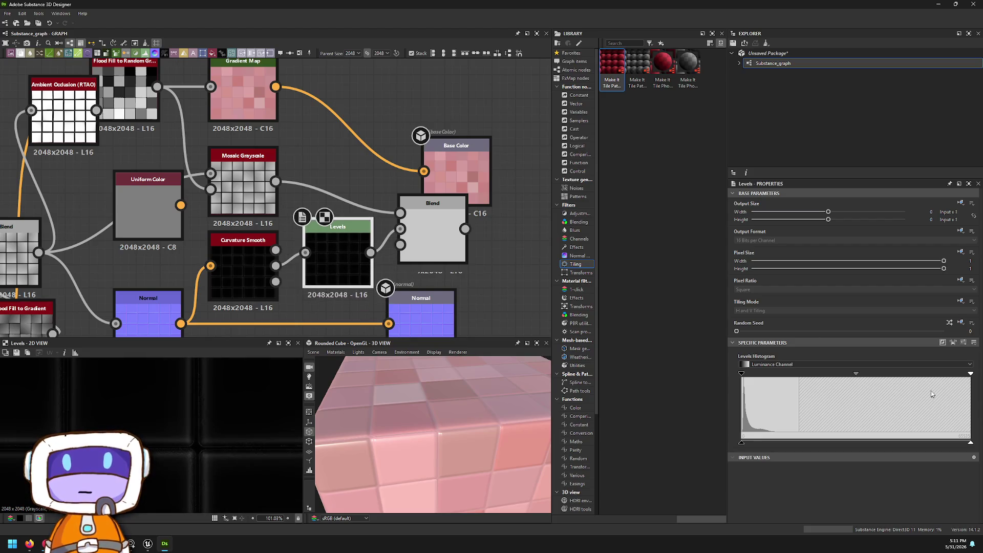
mouse_move(971, 375)
left_mouse_down()
mouse_move(812, 374)
mouse_move(859, 374)
left_mouse_up()
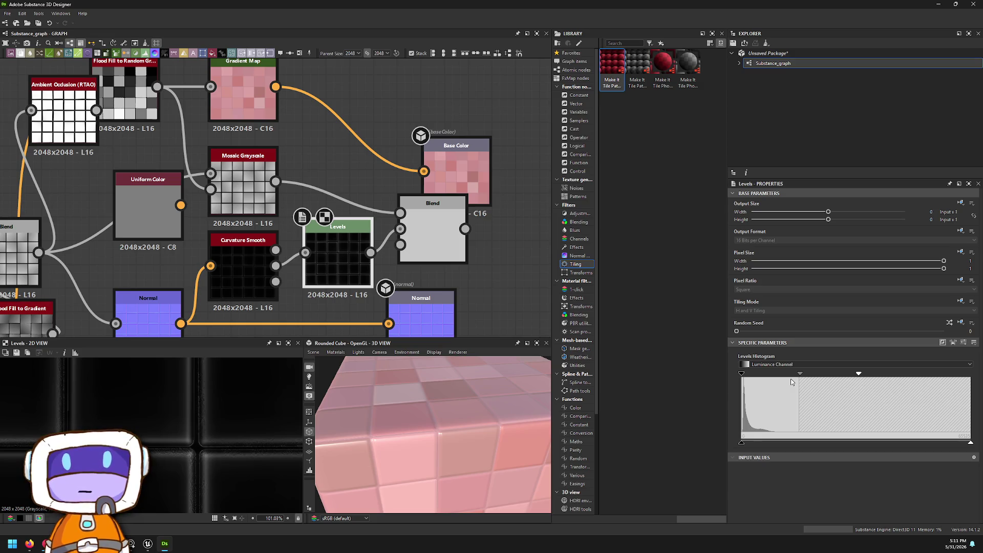
mouse_move(447, 420)
left_mouse_down()
mouse_move(376, 445)
mouse_move(622, 426)
left_mouse_up()
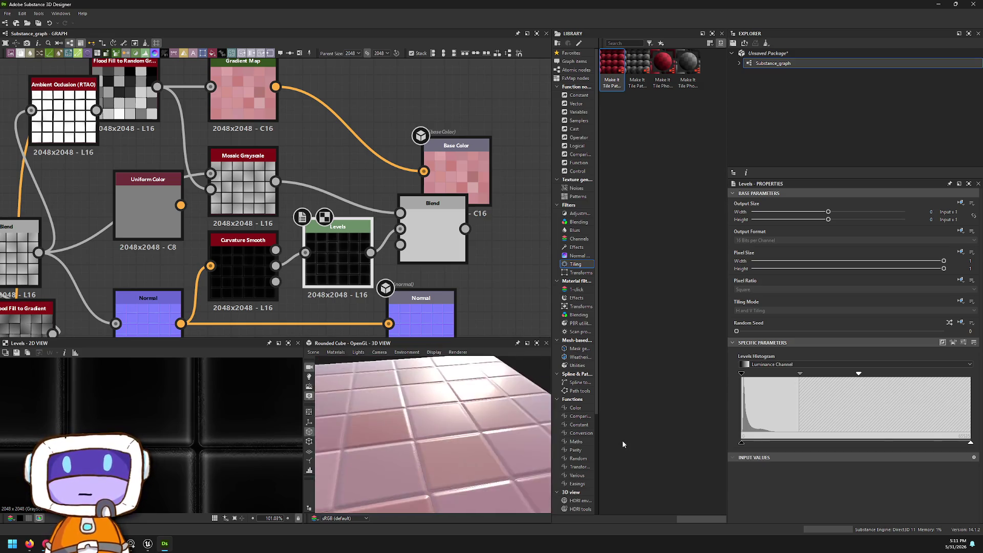
- Move the Normal output further right and drop the Blend node into the normal chain
scroll(421, 272, "down", 2)
left_click(424, 244)
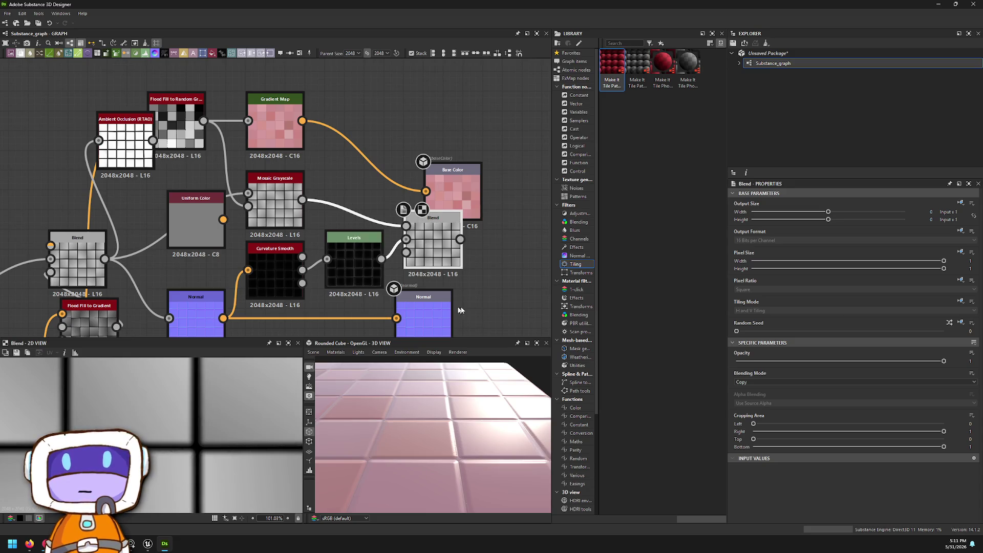
middle_click_drag(435, 294, 444, 202)
left_click_drag(444, 202, 523, 201)
mouse_move(439, 171)
left_mouse_down()
mouse_move(410, 269)
mouse_move(313, 252)
mouse_move(281, 269)
left_mouse_up()
left_click(358, 270)
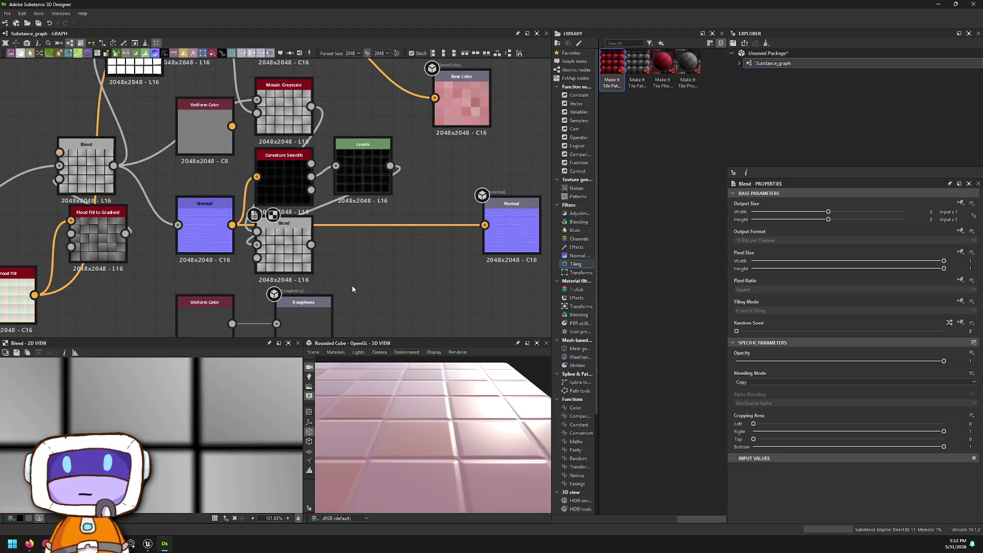
- Add a Curve node and wire Blend → Curve → Roughness output, replacing the Uniform Color
key("space")
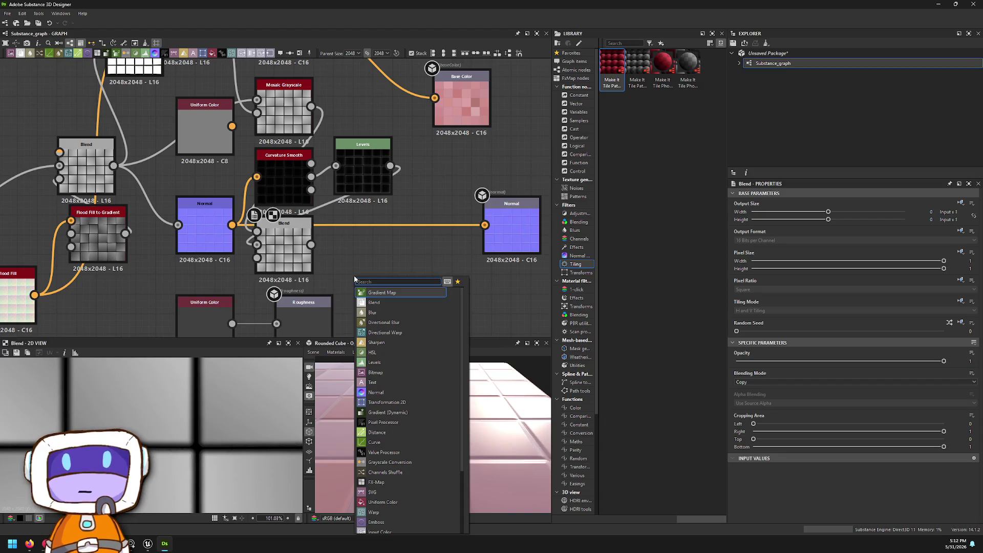
type("curve")
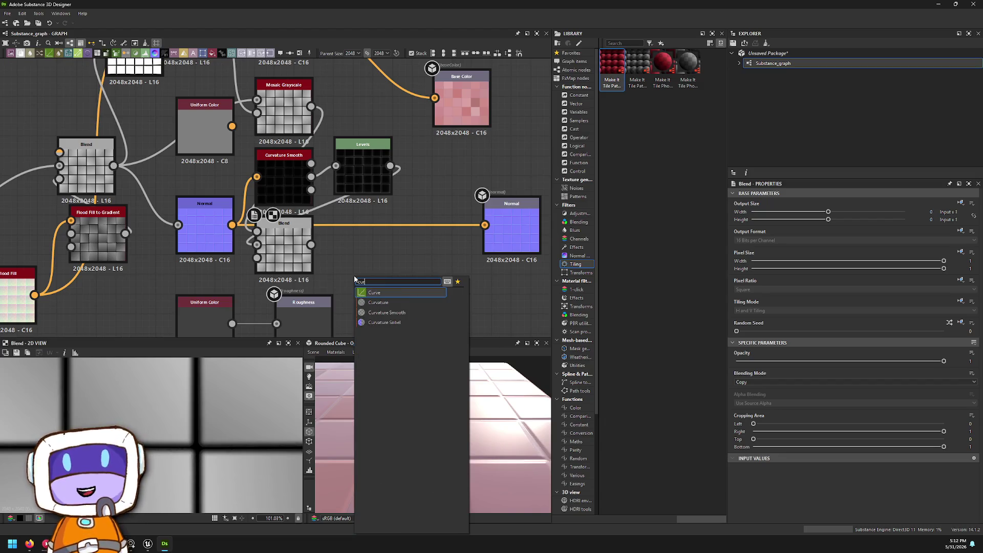
key("Return")
scroll(343, 292, "up", 2)
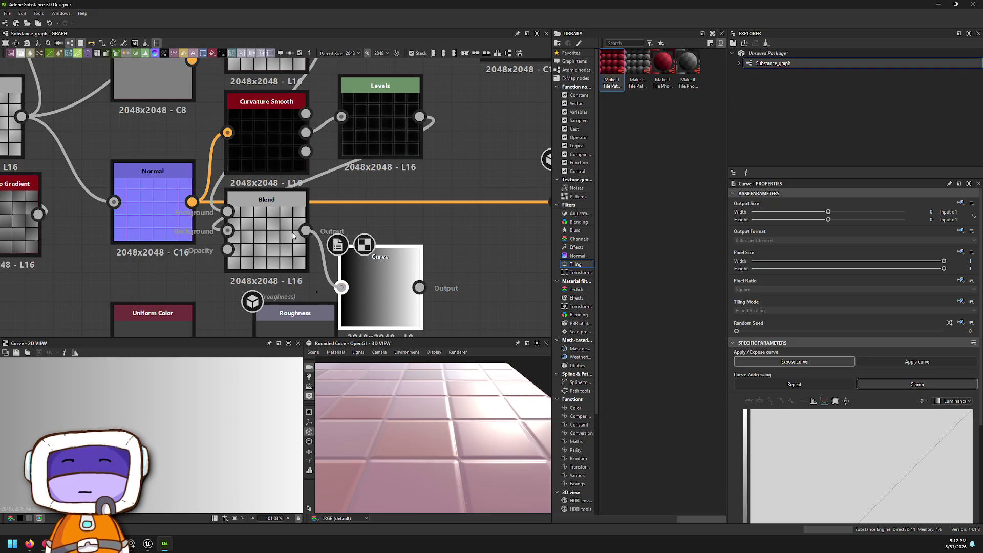
left_click_drag(300, 228, 336, 285)
middle_click_drag(355, 298, 349, 167)
mouse_move(408, 154)
left_mouse_down()
mouse_move(244, 210)
mouse_move(411, 278)
mouse_move(496, 234)
left_mouse_up()
mouse_move(410, 425)
left_mouse_down()
mouse_move(472, 408)
mouse_move(400, 425)
left_mouse_up()
left_click(511, 230)
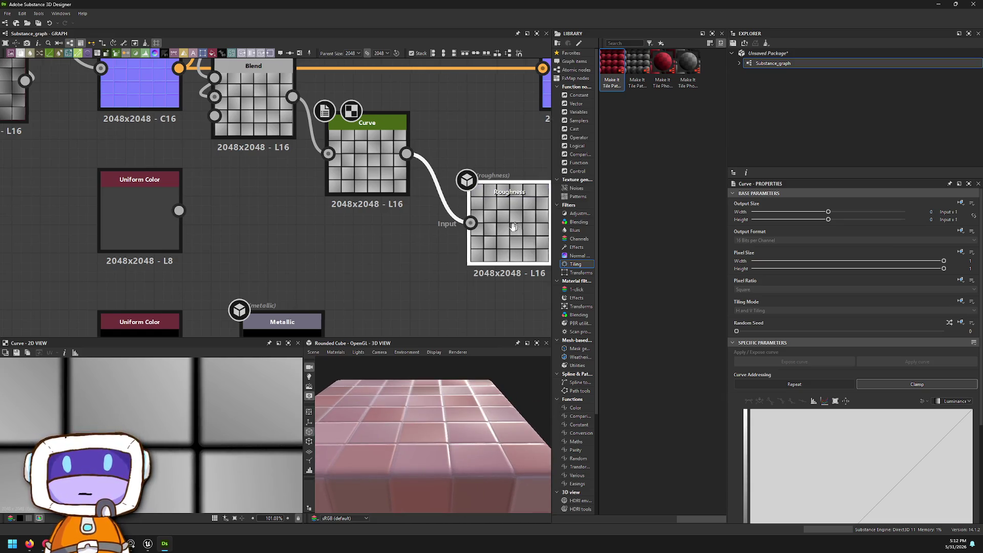
- Mirror the Curve node's curve vertically to invert the roughness
middle_click_drag(511, 231, 442, 250)
left_click(300, 184)
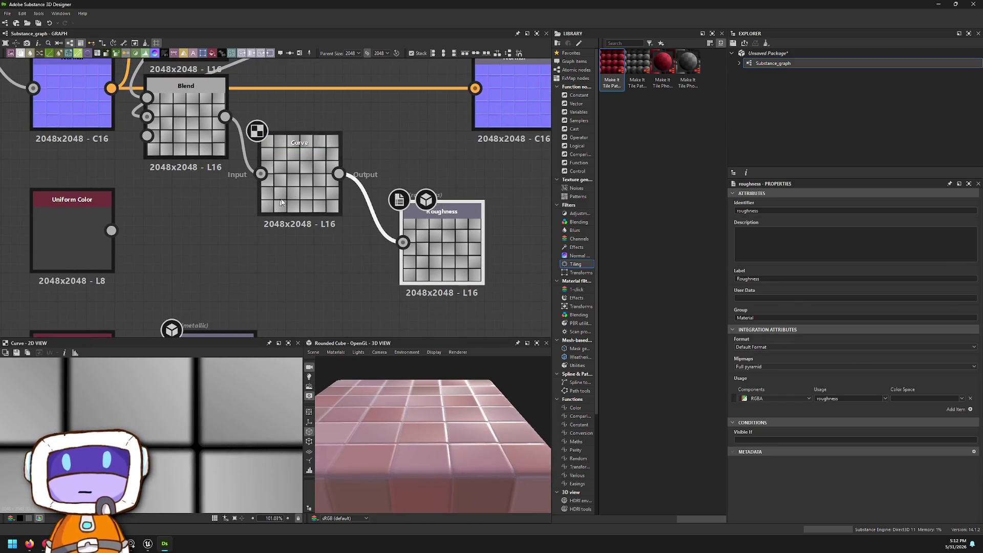
scroll(858, 444, "down", 3)
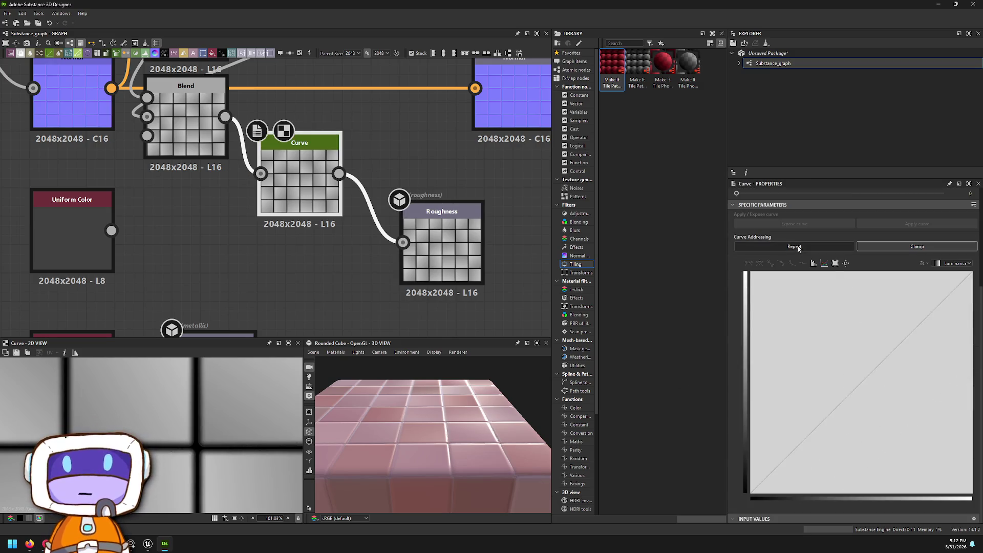
right_click(810, 353)
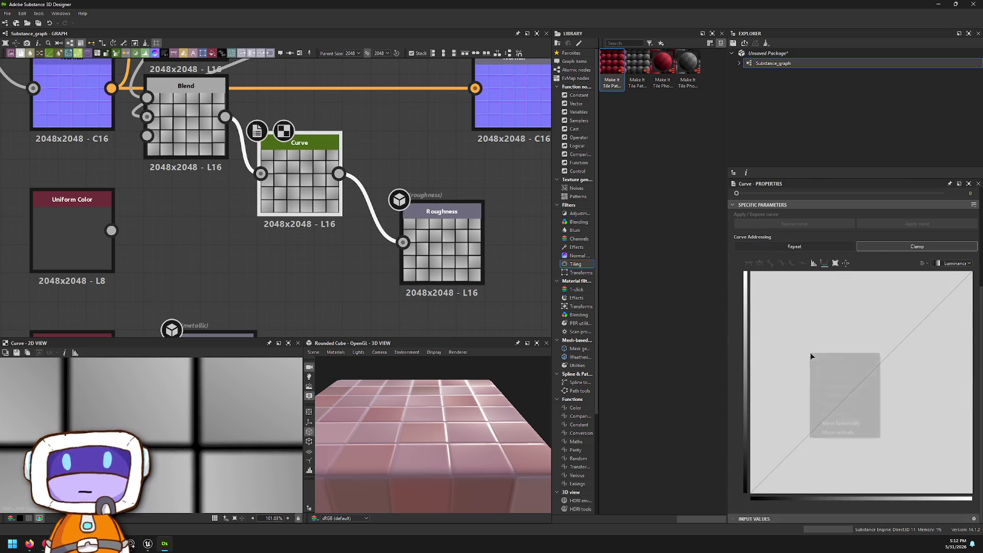
left_click(858, 431)
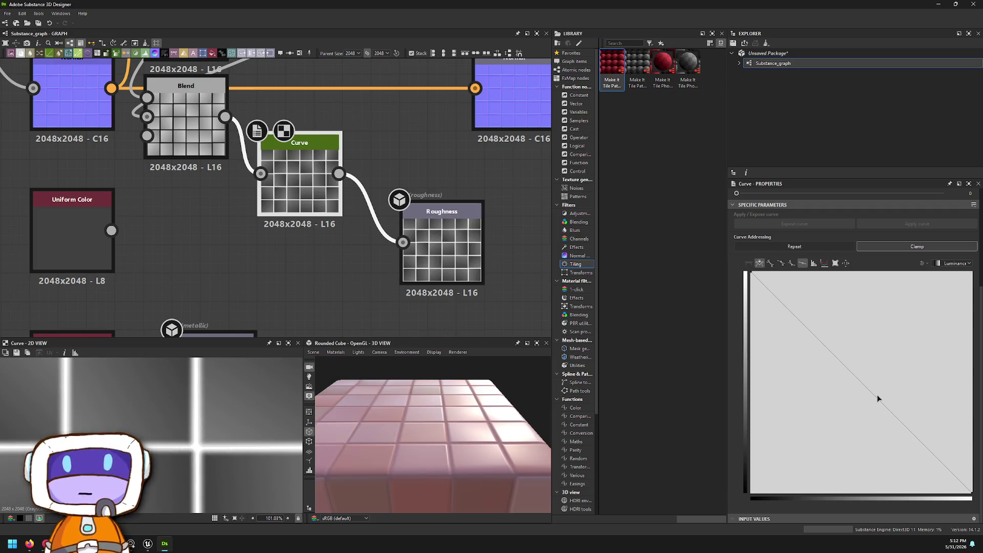
- Add an extra control point to the roughness curve and drag it lower right to shape it
right_click(881, 403)
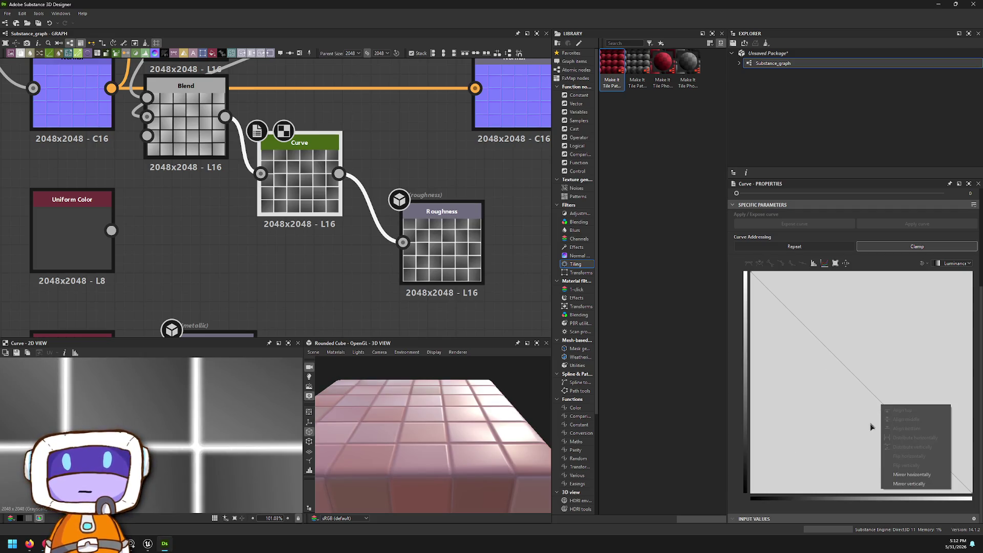
left_click(865, 393)
left_click(866, 388)
mouse_move(867, 387)
left_mouse_down()
mouse_move(819, 454)
mouse_move(905, 325)
mouse_move(887, 386)
mouse_move(926, 371)
mouse_move(966, 374)
mouse_move(972, 390)
mouse_move(972, 344)
mouse_move(973, 422)
left_mouse_up()
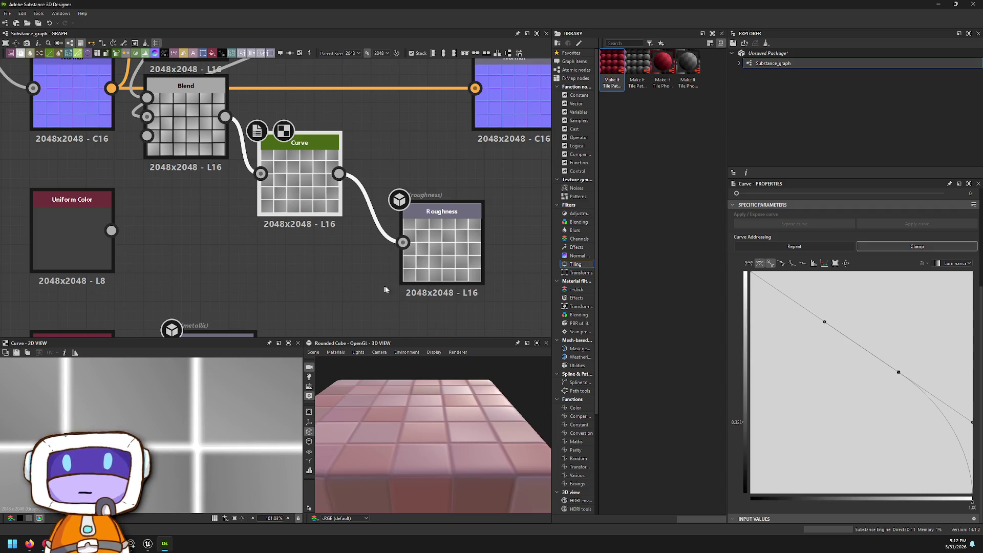
scroll(511, 421, "up", 3)
mouse_move(511, 421)
left_mouse_down()
mouse_move(497, 440)
mouse_move(467, 429)
left_mouse_up()
scroll(418, 237, "down", 5)
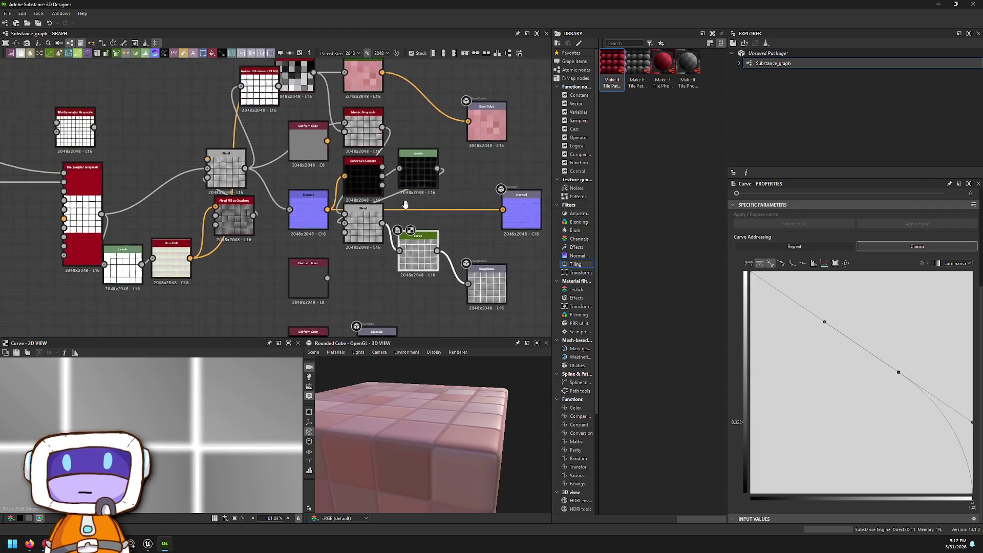
left_click(535, 240)
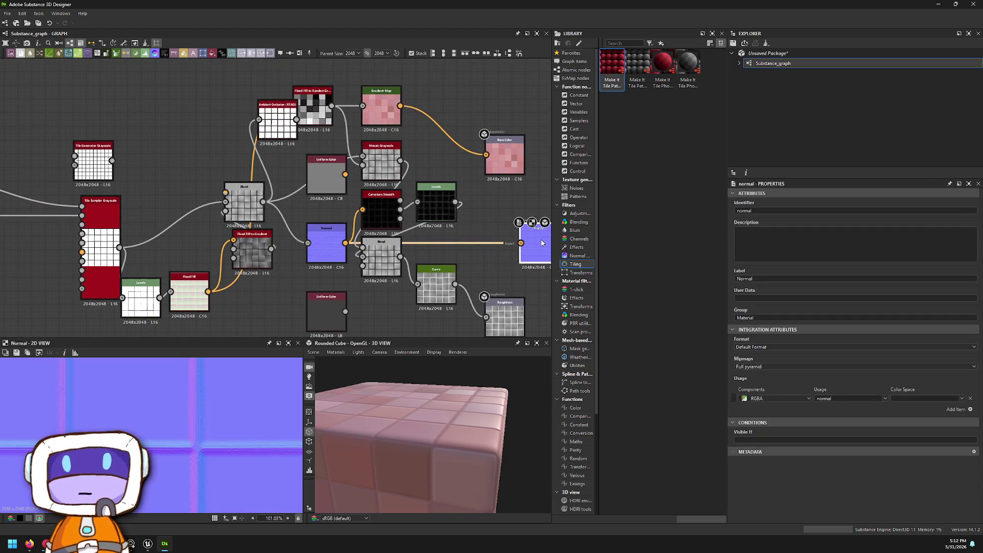
left_click(238, 202)
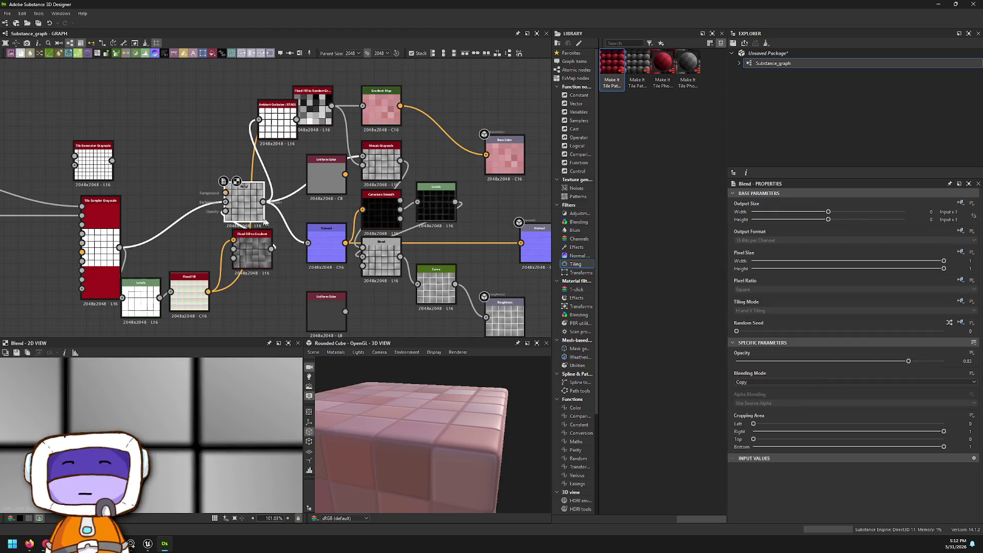
left_click(308, 244)
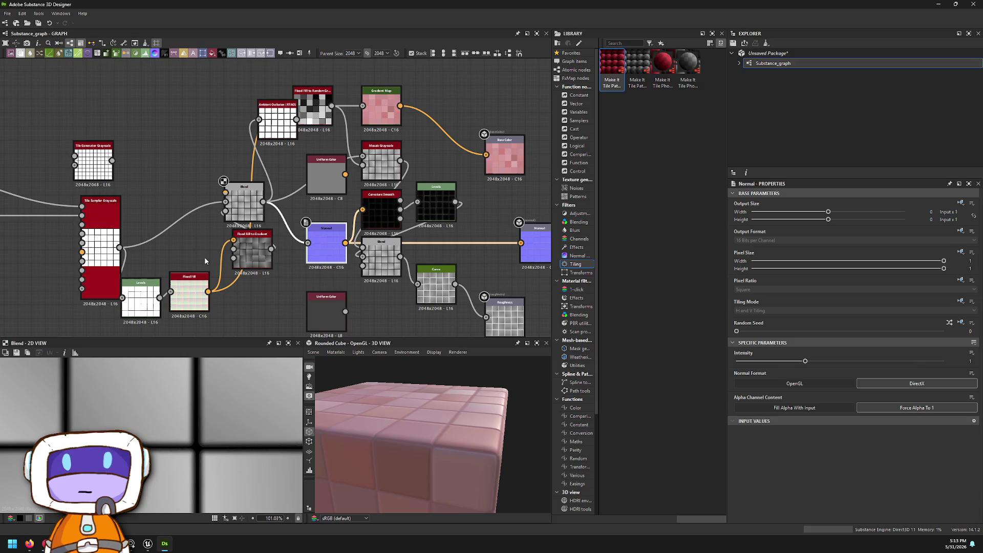
scroll(296, 219, "up", 4)
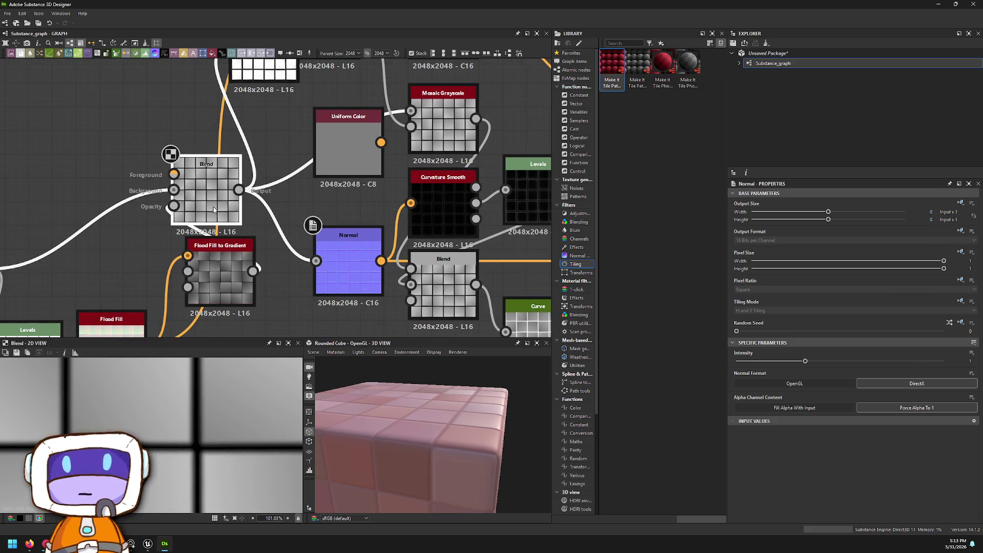
left_click(205, 189)
scroll(317, 241, "down", 1)
left_click(300, 239)
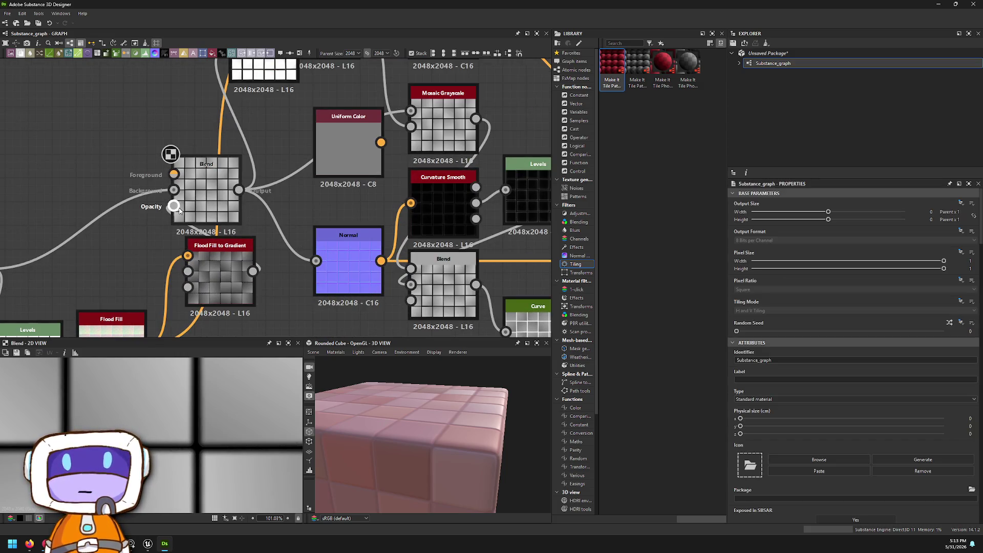
scroll(215, 253, "down", 2)
middle_click_drag(215, 253, 478, 224)
left_click(318, 231)
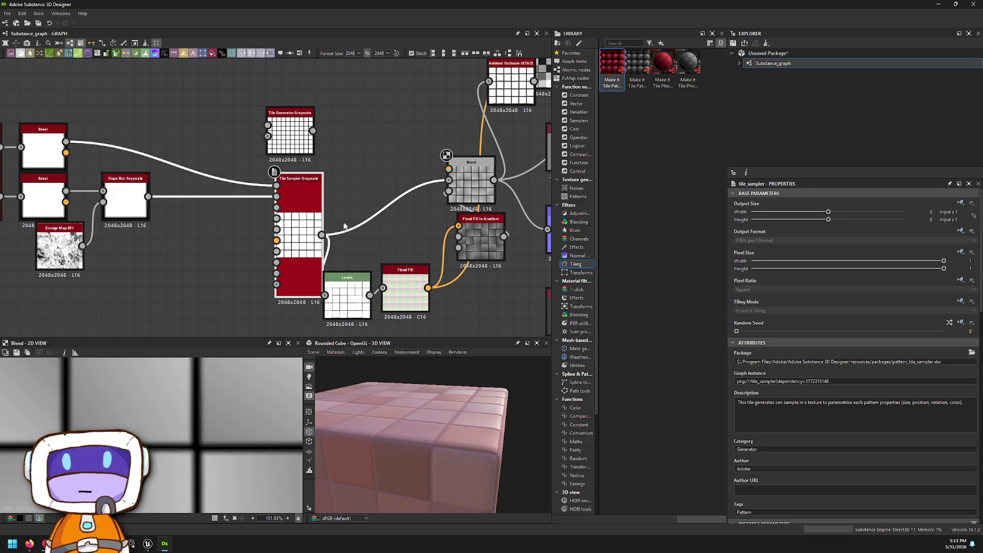
- Move the Levels node up between Tile Sampler and Flood Fill and show its output in 2D view
right_click(325, 248)
left_click(303, 261)
middle_click_drag(405, 207, 346, 226)
left_click(295, 326)
left_click_drag(295, 327, 300, 312)
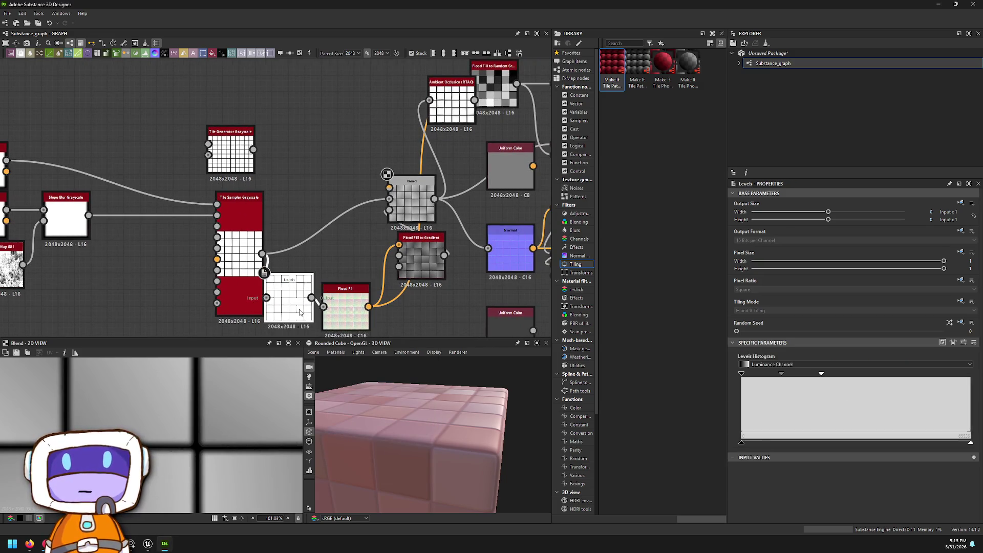
right_click(301, 311)
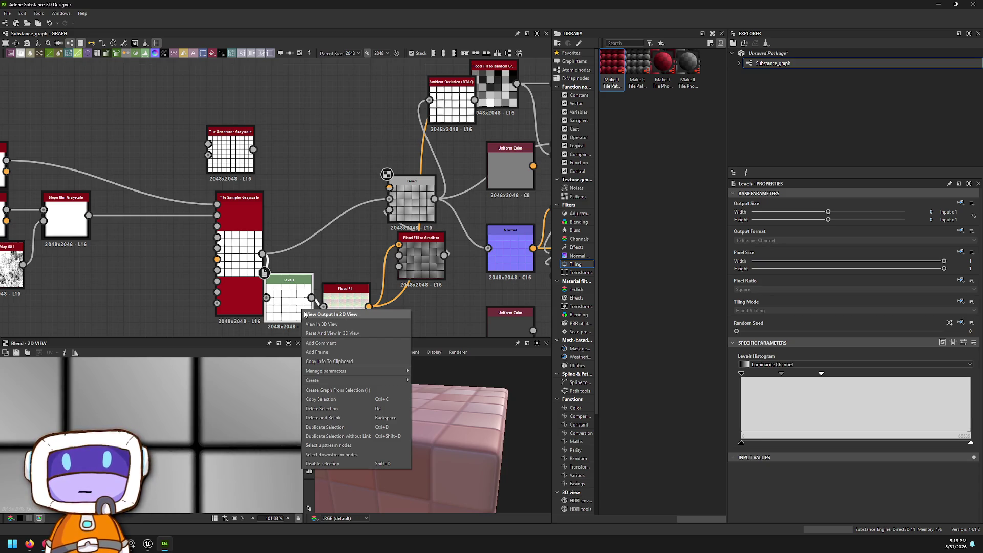
left_click(305, 314)
- Nudge the upper Blend node slightly to the right
middle_click_drag(349, 263, 334, 256)
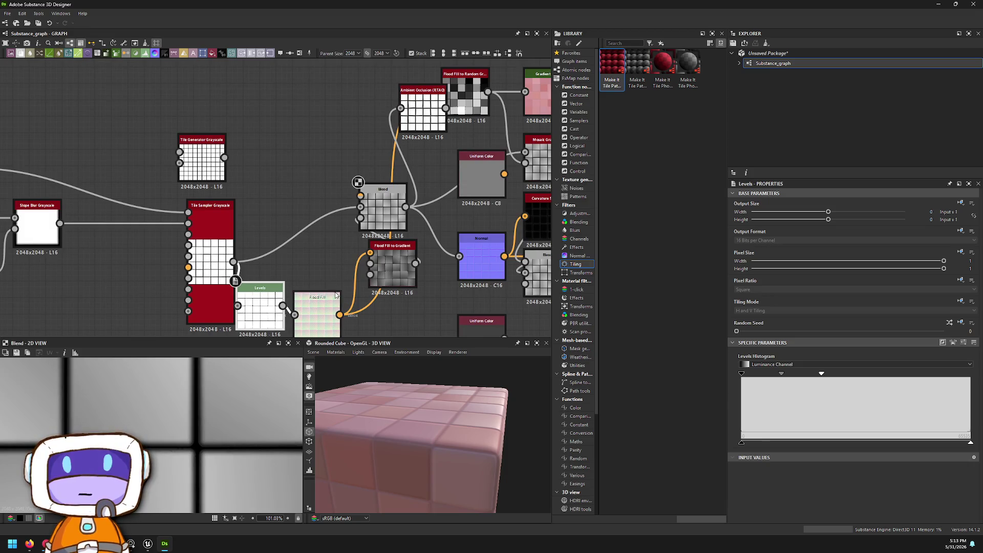
middle_click_drag(400, 223, 275, 240)
left_click(285, 241)
left_click_drag(276, 239, 292, 238)
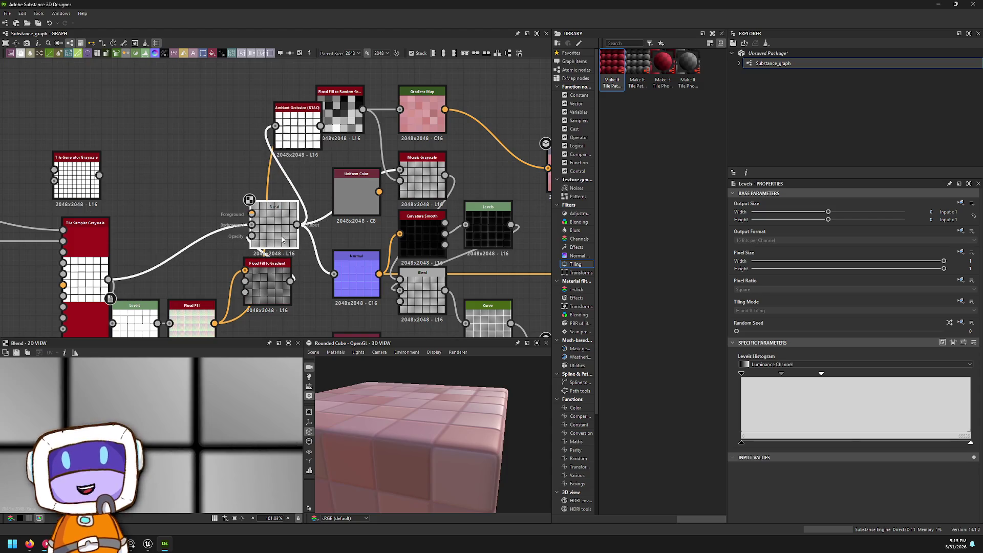
mouse_move(387, 151)
middle_mouse_down()
mouse_move(147, 163)
mouse_move(156, 162)
middle_mouse_up()
- Bring up Save As for the Unsaved Package from the Explorer
left_click(753, 53)
right_click(755, 56)
left_click(749, 54)
right_click(750, 54)
left_click(762, 100)
left_click_drag(190, 15, 982, 169)
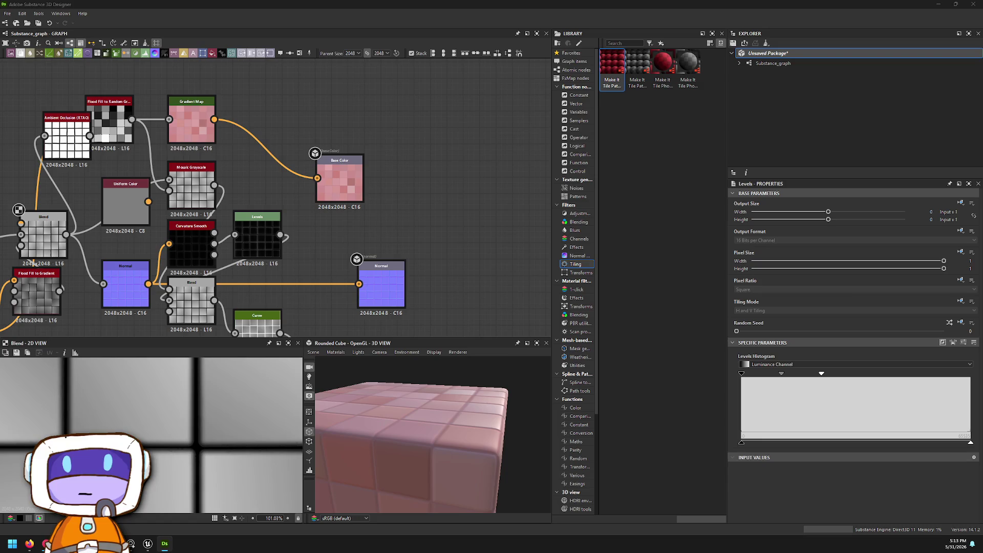
- Confirm the file name S_BrickFlood.sbs, then switch to the web browser
key("Return")
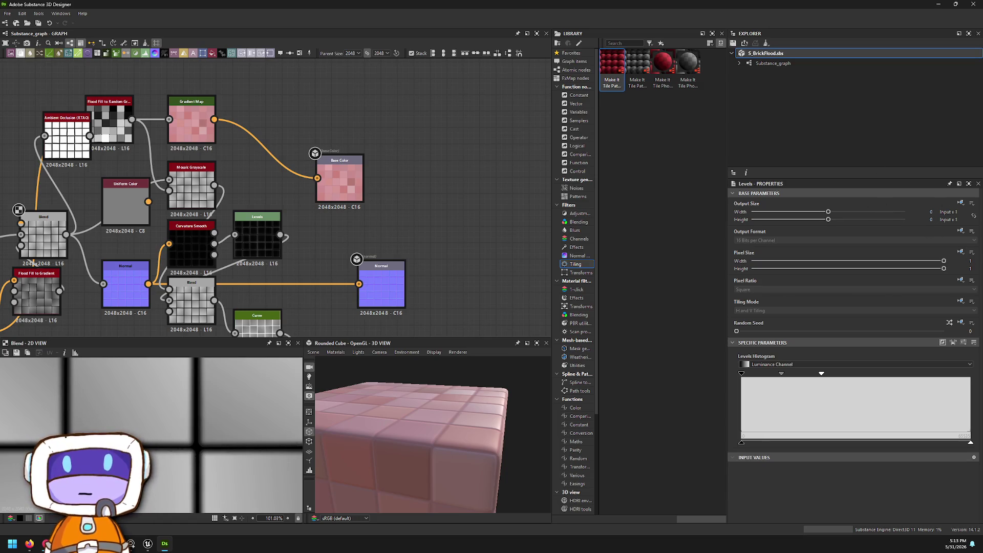
key("alt+Tab")
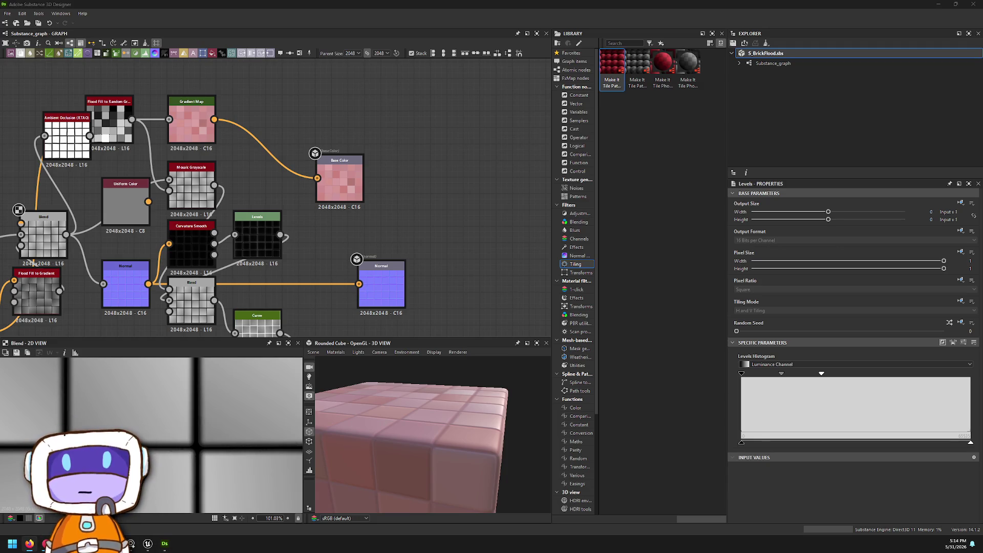